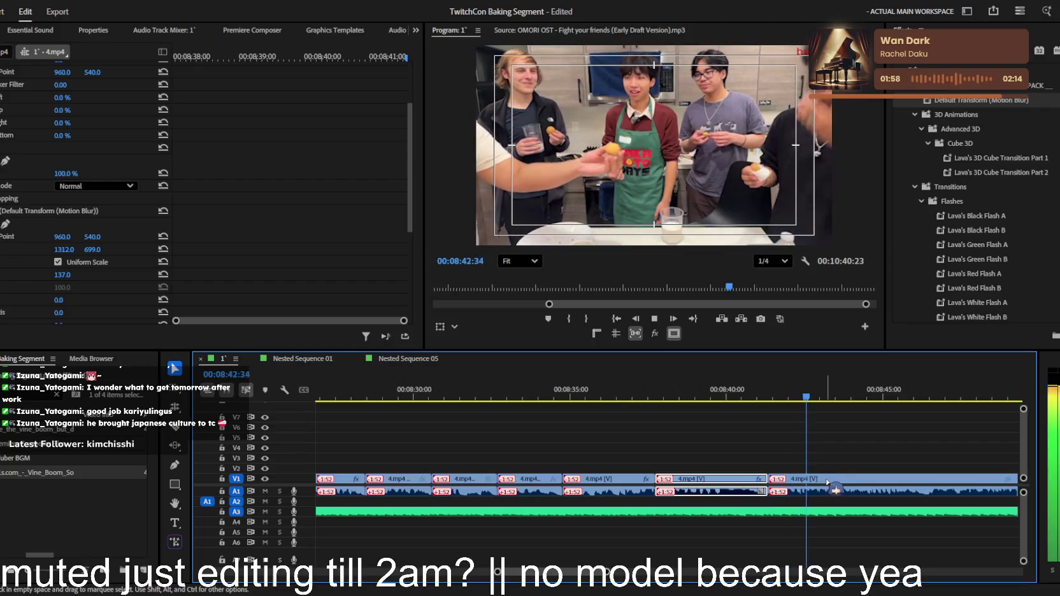
Split 4.mp4 near 08:43 and punch the right piece in to 225 scale, position X 1444
click(811, 479)
key(v)
click(822, 479)
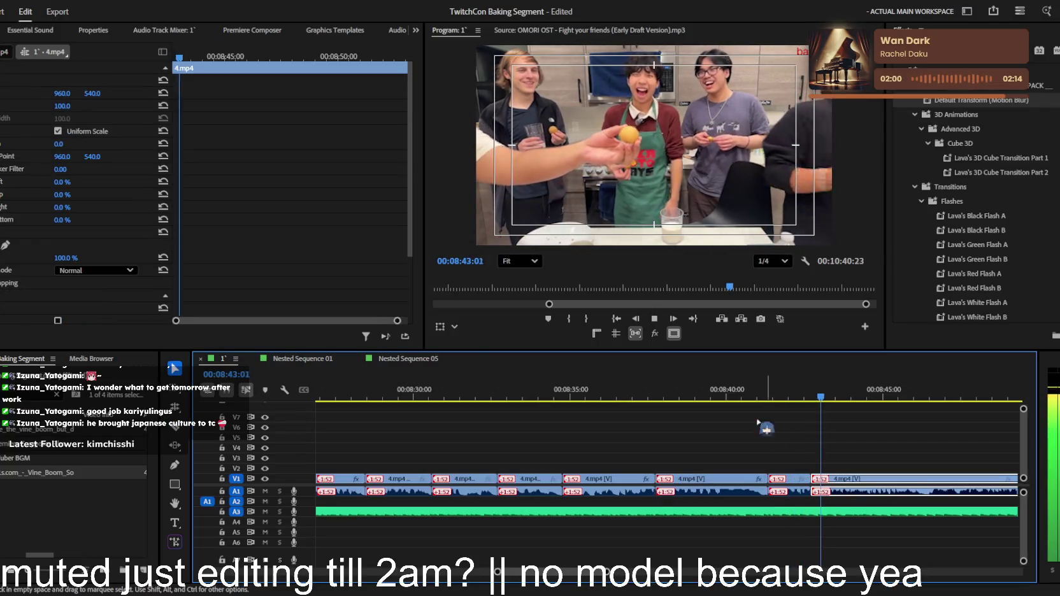
drag(64, 110, 90, 93)
Play back the punched-in shot, then return the playhead to just before the cut at 08:42
key(space)
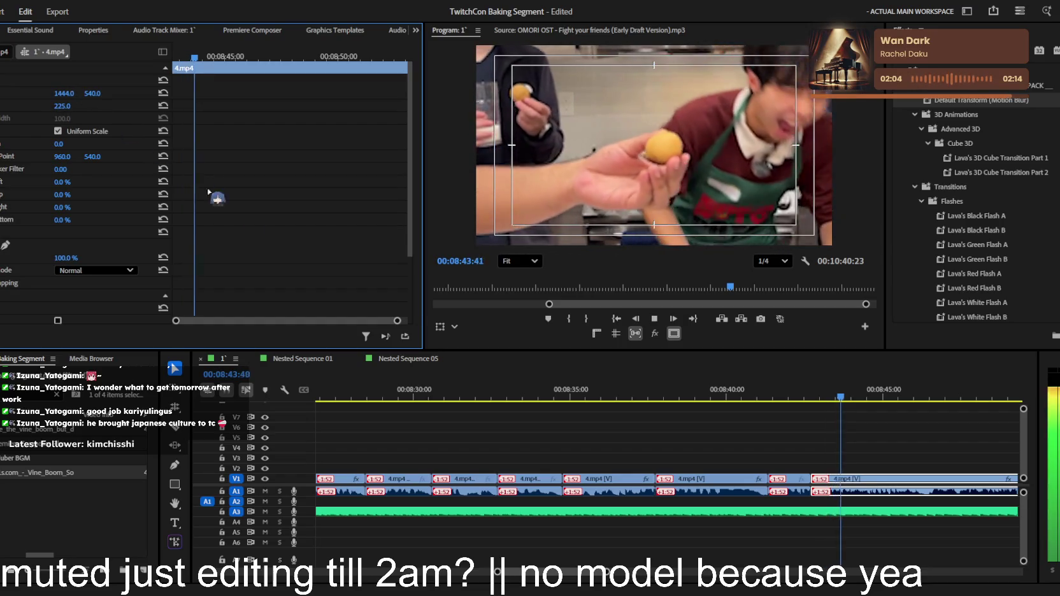
key(space)
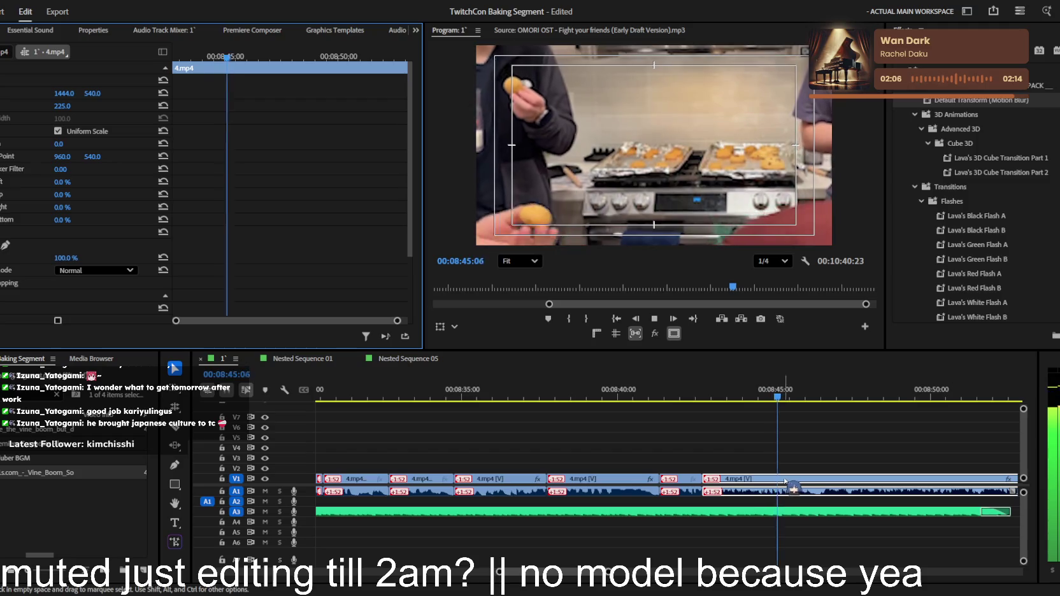
key(space)
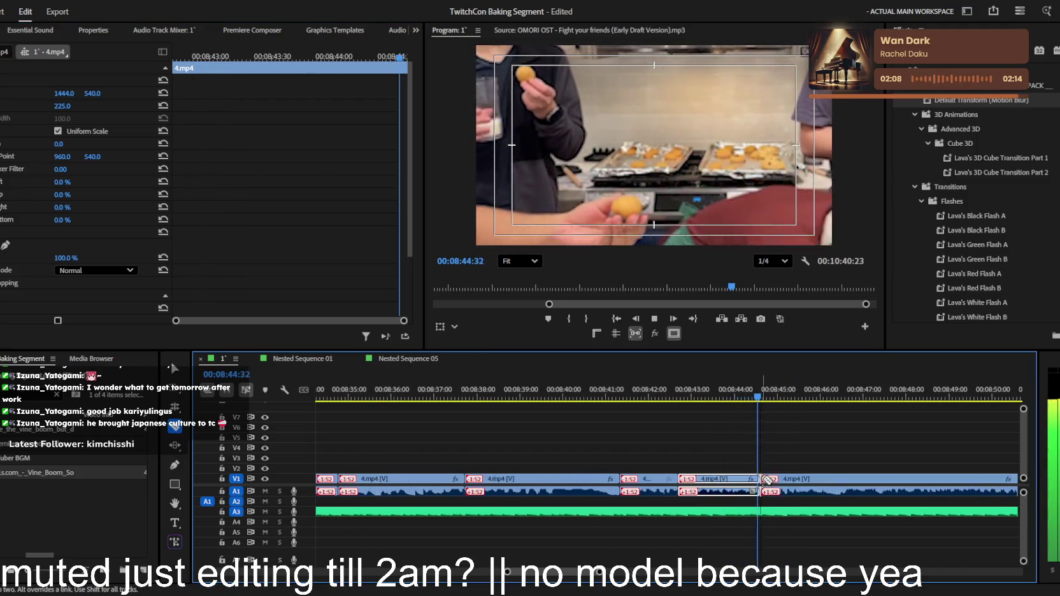
click(773, 386)
drag(783, 396, 662, 399)
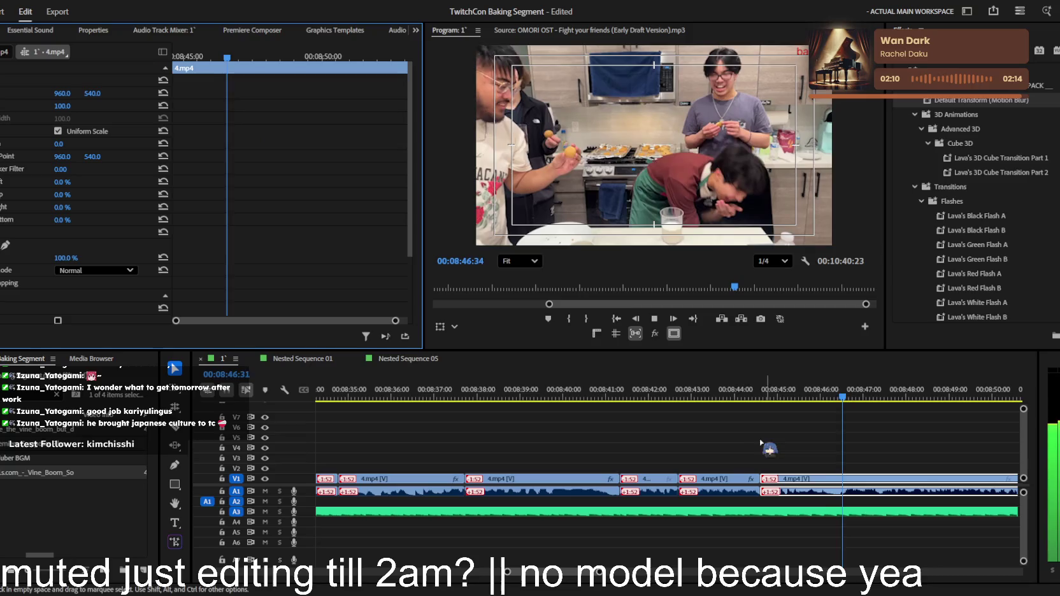
Replay across the cut while adjusting the timeline zoom around the playhead
key(minus)
key(space)
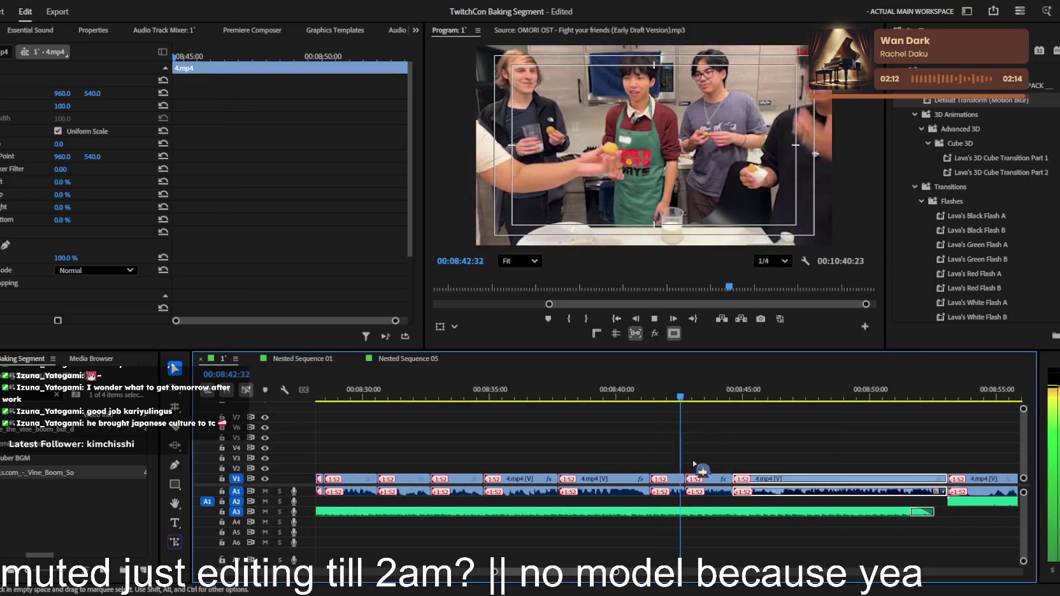
key(minus)
key(minus)
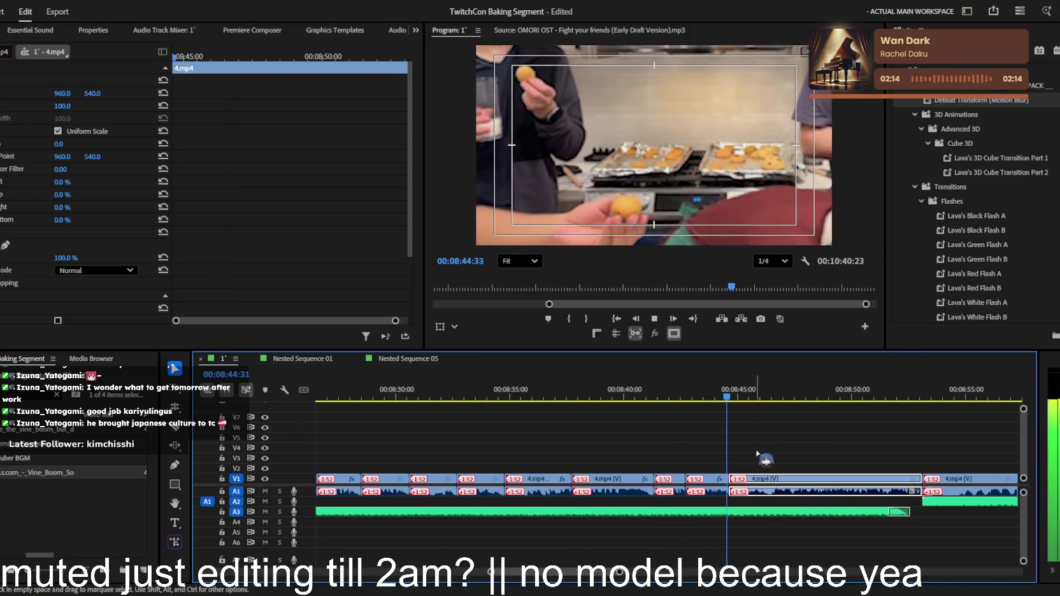
key(minus)
key(minus)
key(minus)
key(minus)
key(equal)
key(equal)
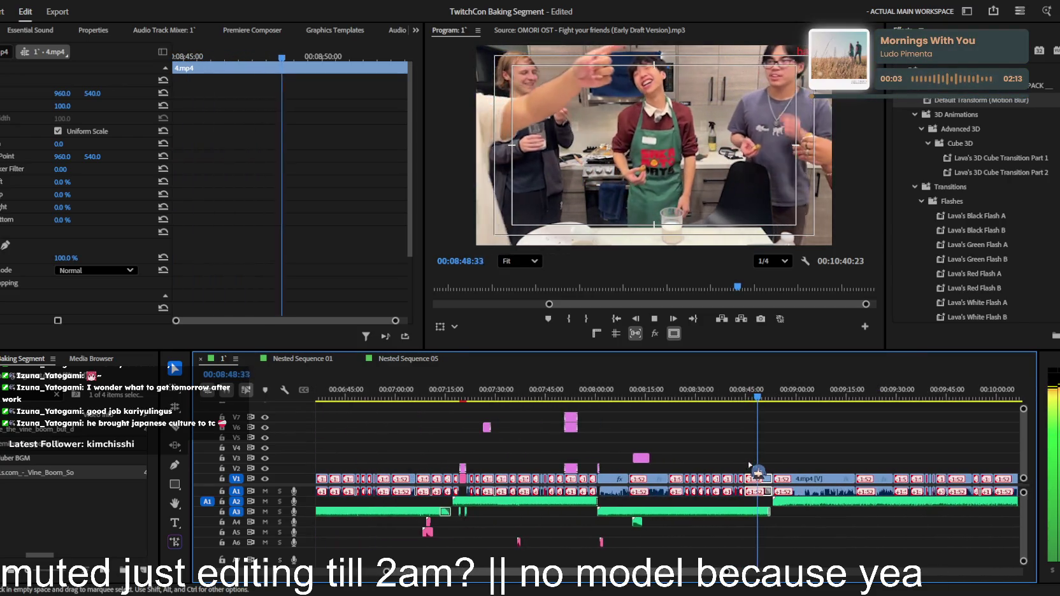
key(equal)
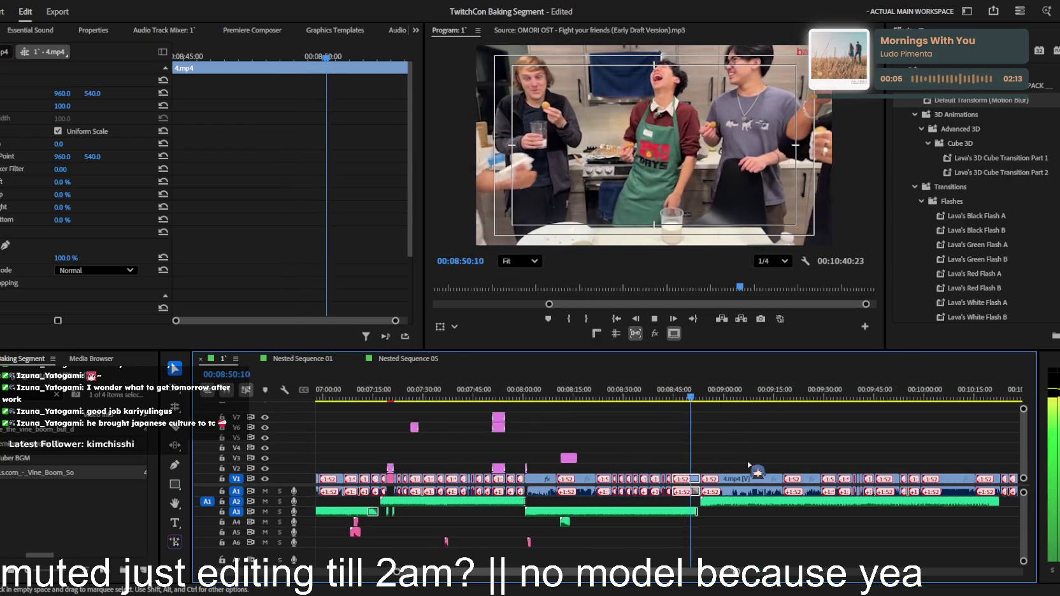
key(equal)
key(equal)
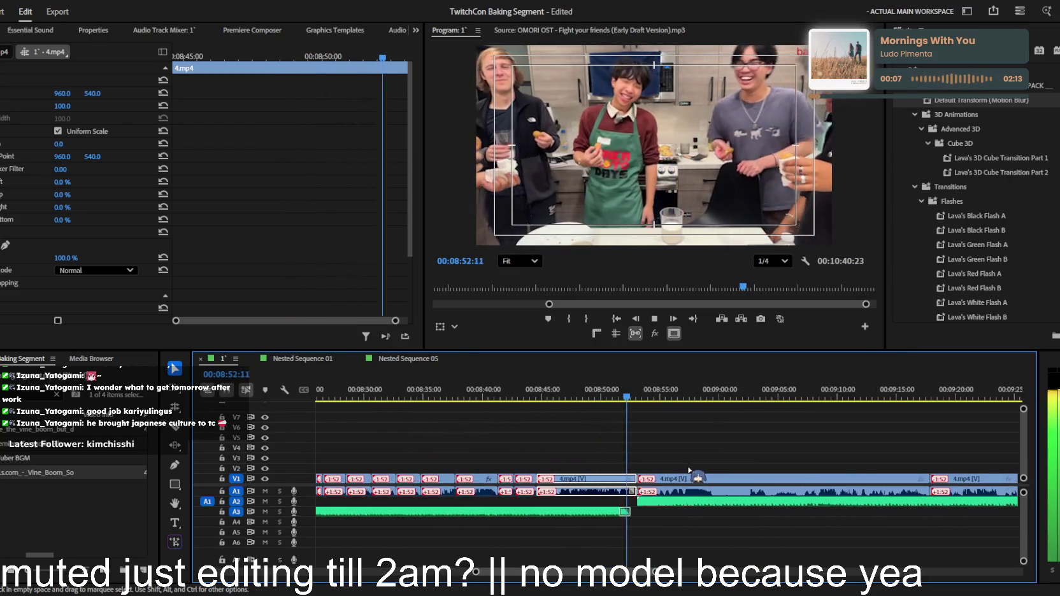
key(equal)
key(equal)
key(equal)
key(minus)
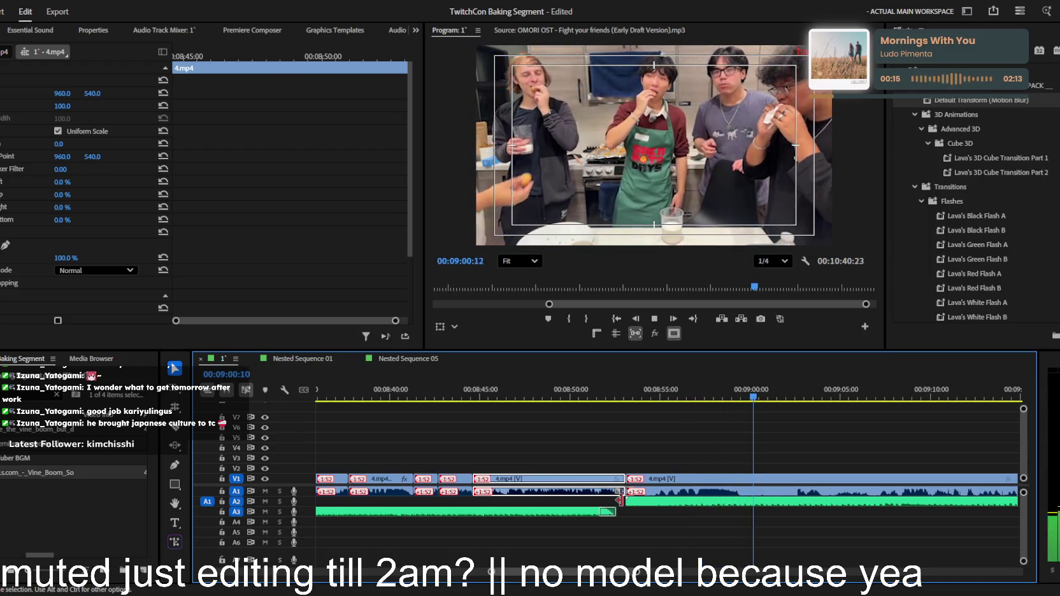
key(minus)
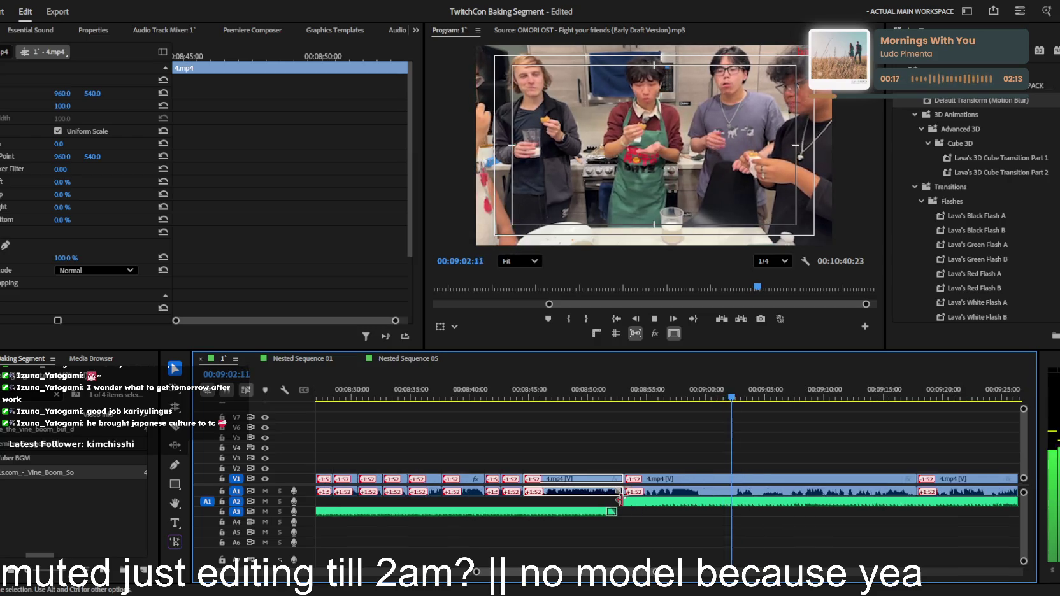
key(minus)
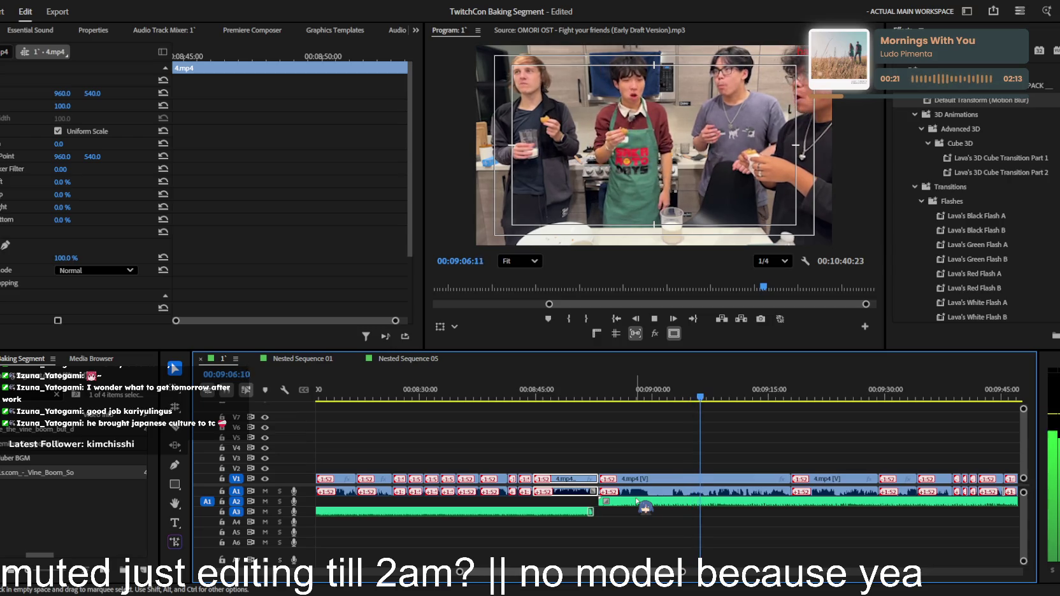
key(equal)
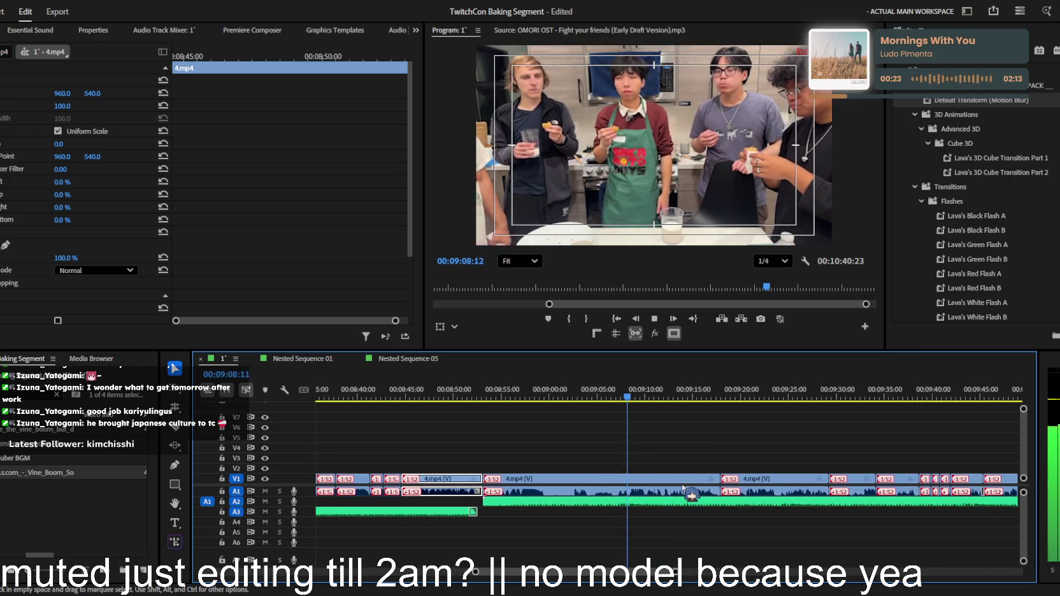
key(equal)
key(minus)
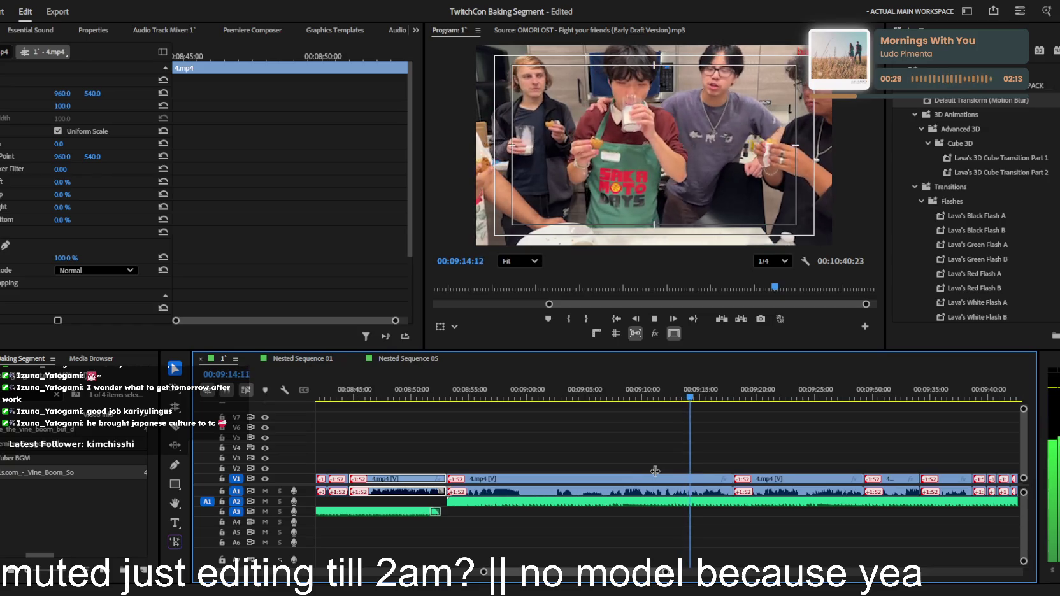
key(equal)
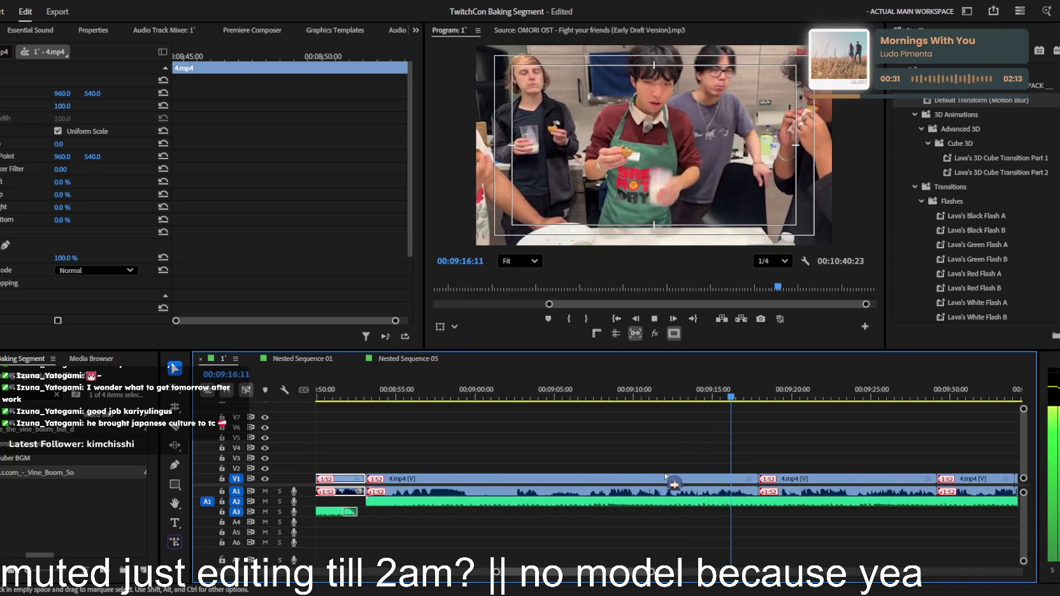
key(minus)
key(space)
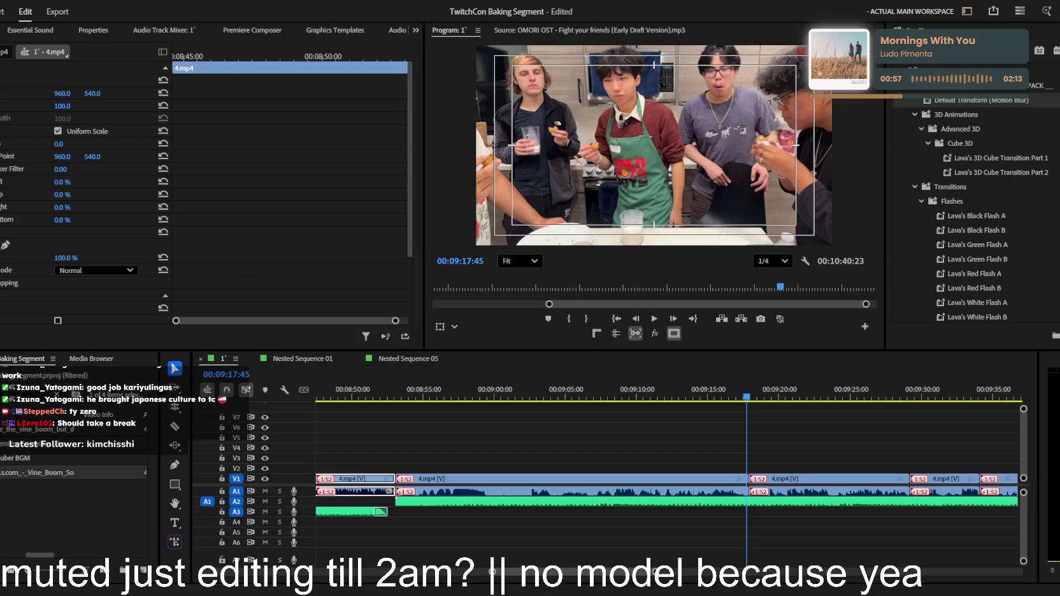
scroll(616, 400, down, 5)
Save the project, deselect the clip, and replay from 08:41:58
key(ctrl+s)
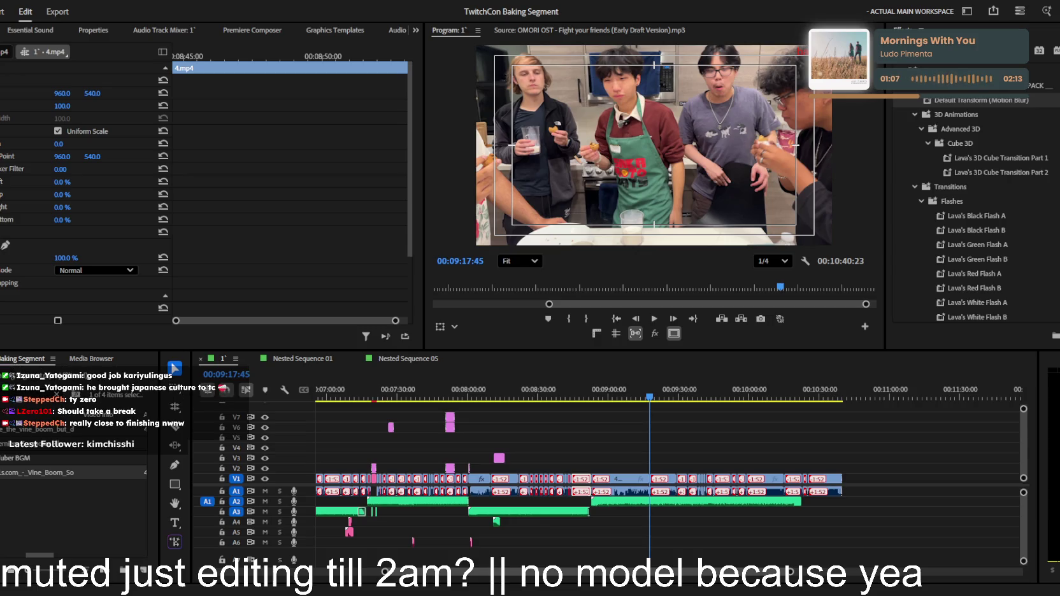
scroll(606, 446, up, 5)
click(568, 439)
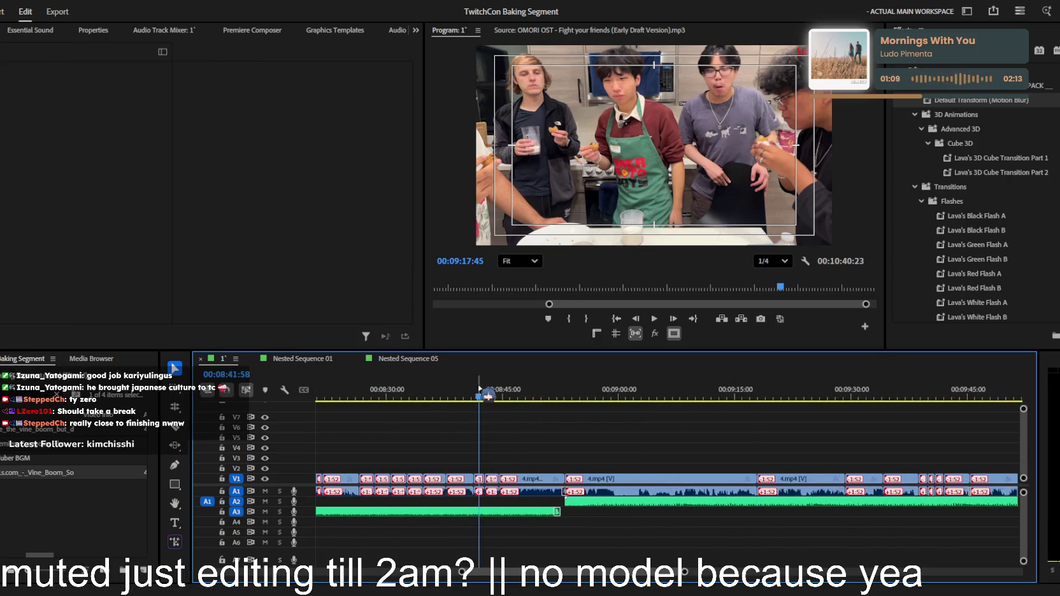
scroll(567, 440, down, 5)
key(space)
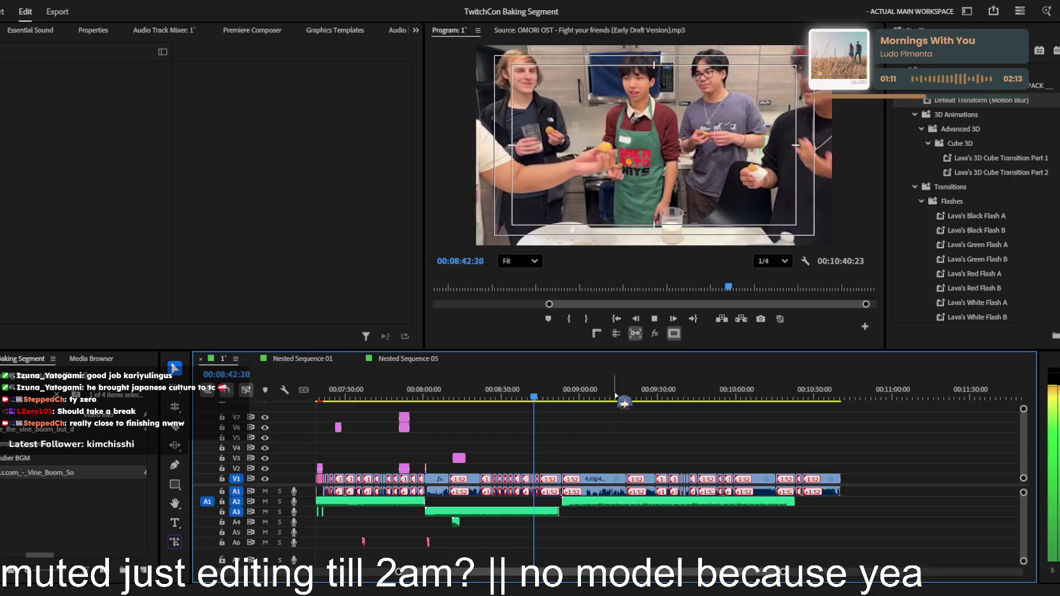
Review the cut footage, then jump back to 09:18
scroll(666, 439, up, 2)
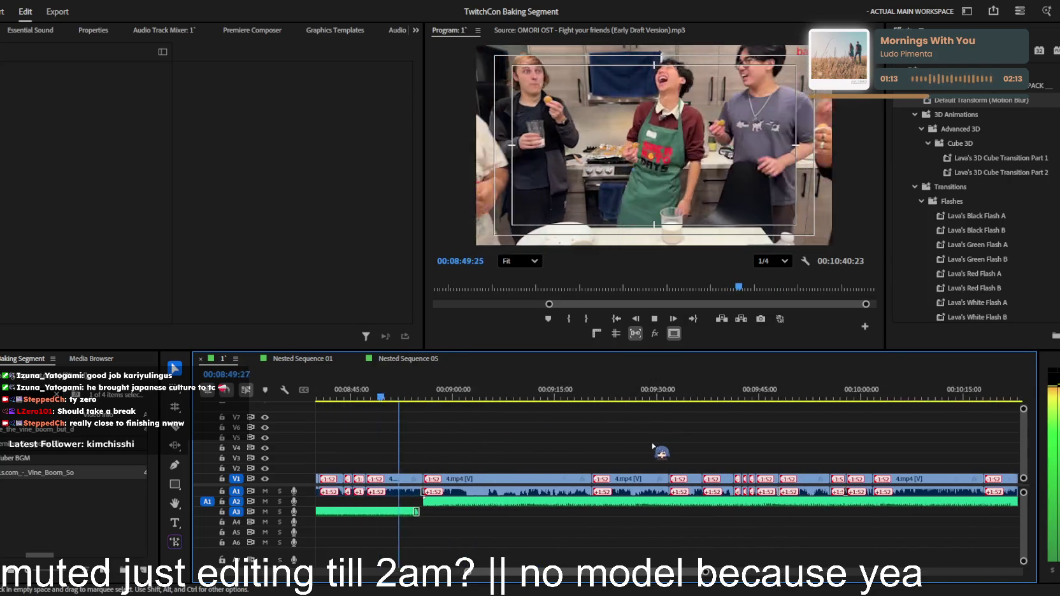
scroll(666, 443, up, 3)
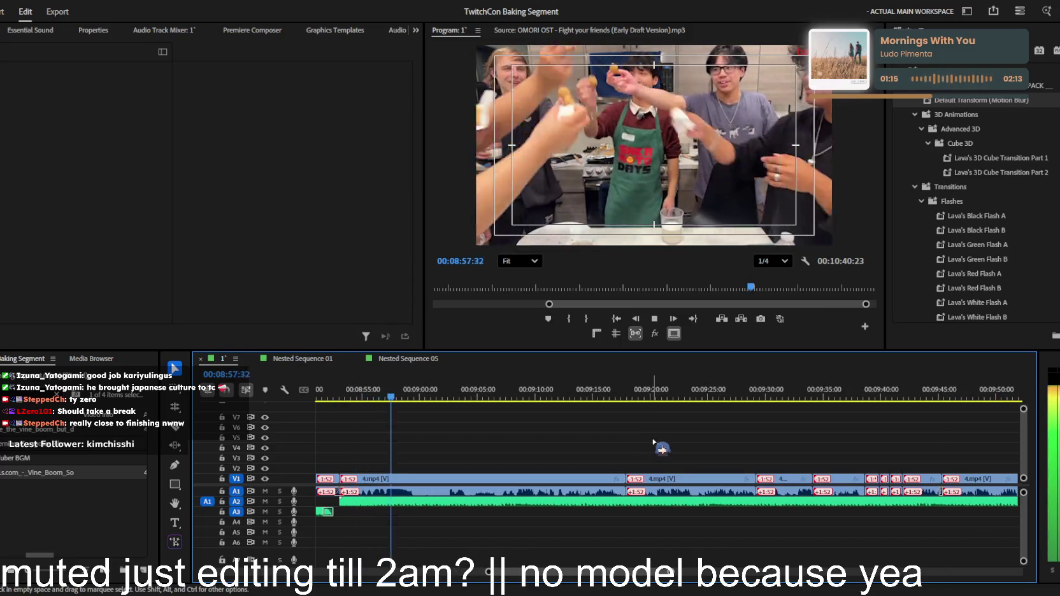
scroll(653, 442, down, 1)
scroll(653, 440, down, 1)
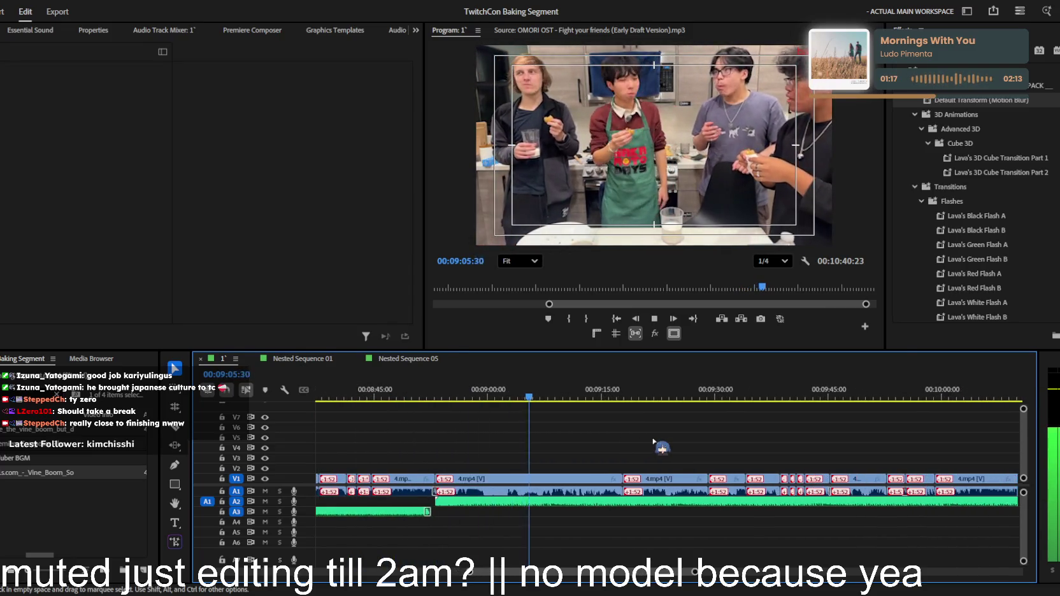
scroll(654, 441, down, 1)
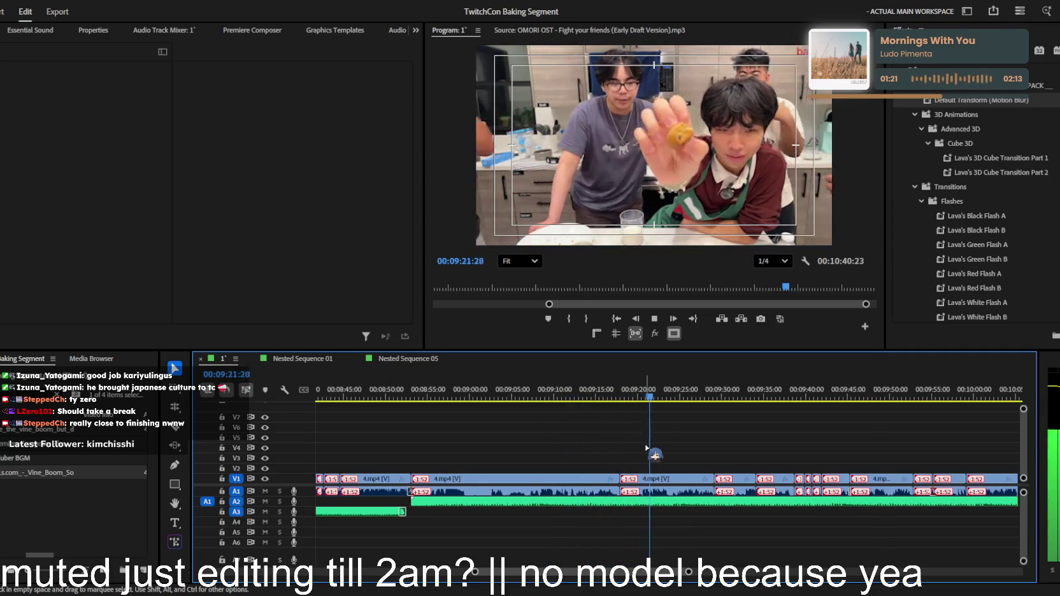
key(j)
scroll(656, 465, up, 1)
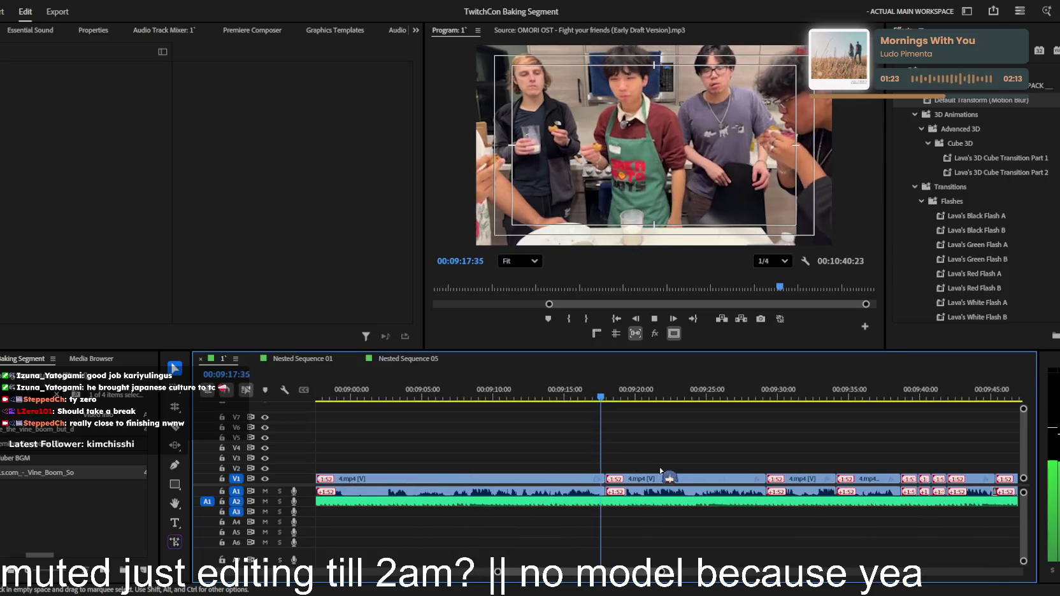
Try rescaling the 4.mp4 clip starting around 09:17 and play it back
click(673, 479)
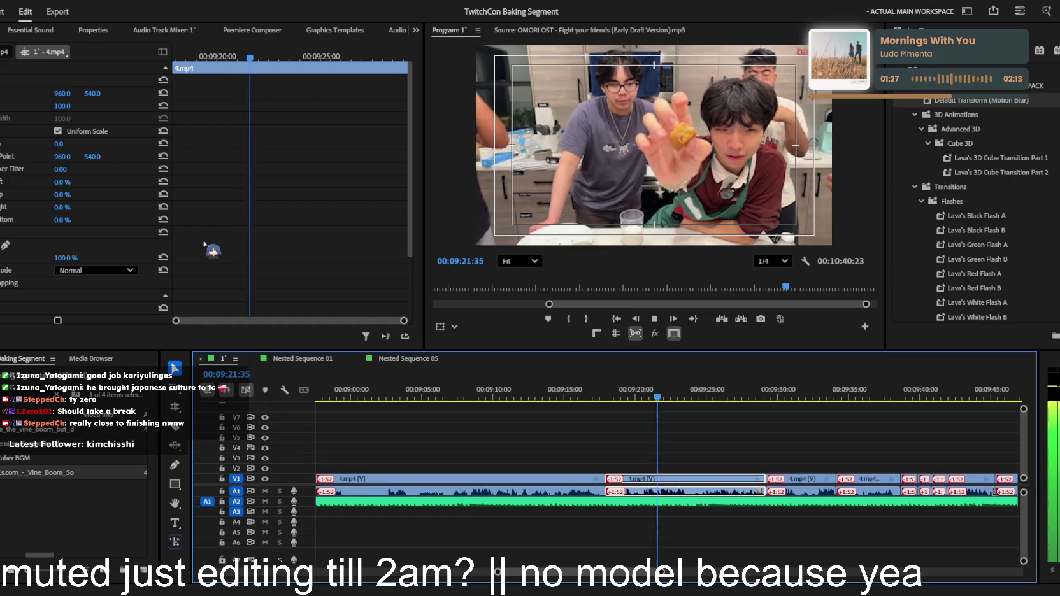
drag(62, 106, 65, 107)
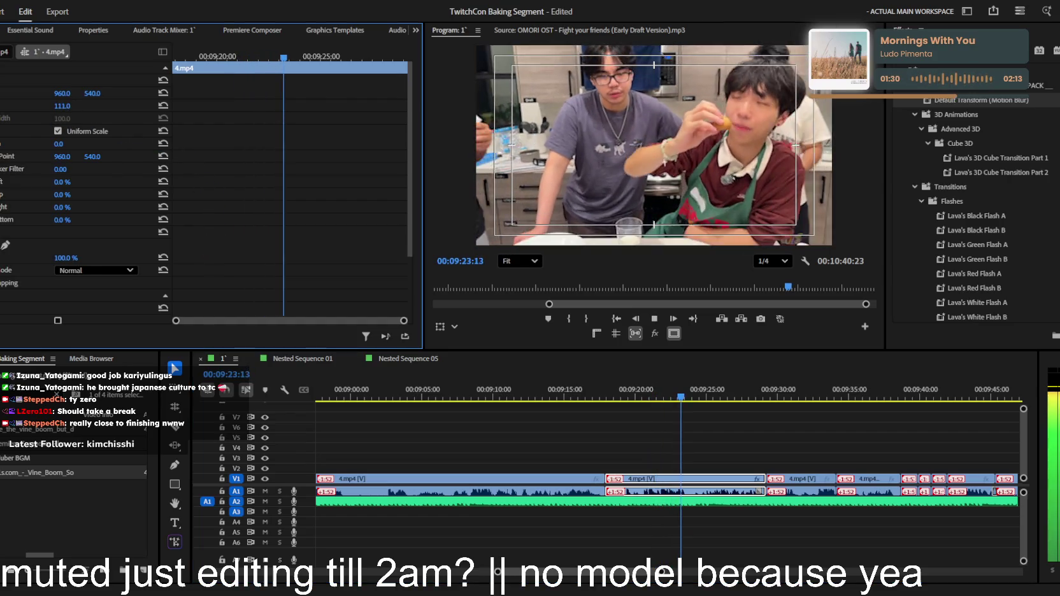
click(642, 400)
key(space)
Review playback up to about 09:32 while zooming the timeline in and out
key(equal)
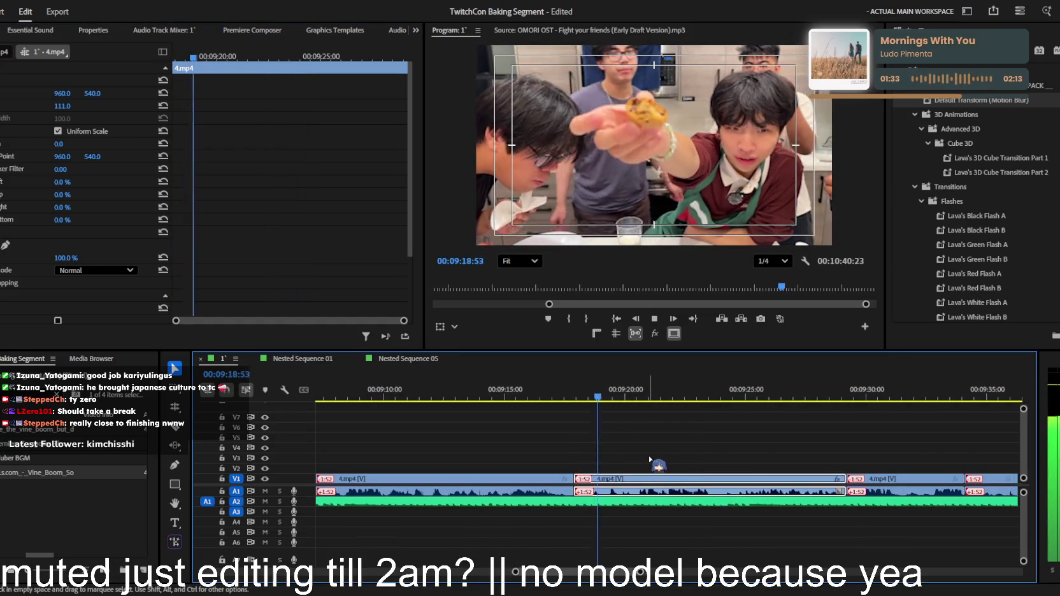
key(equal)
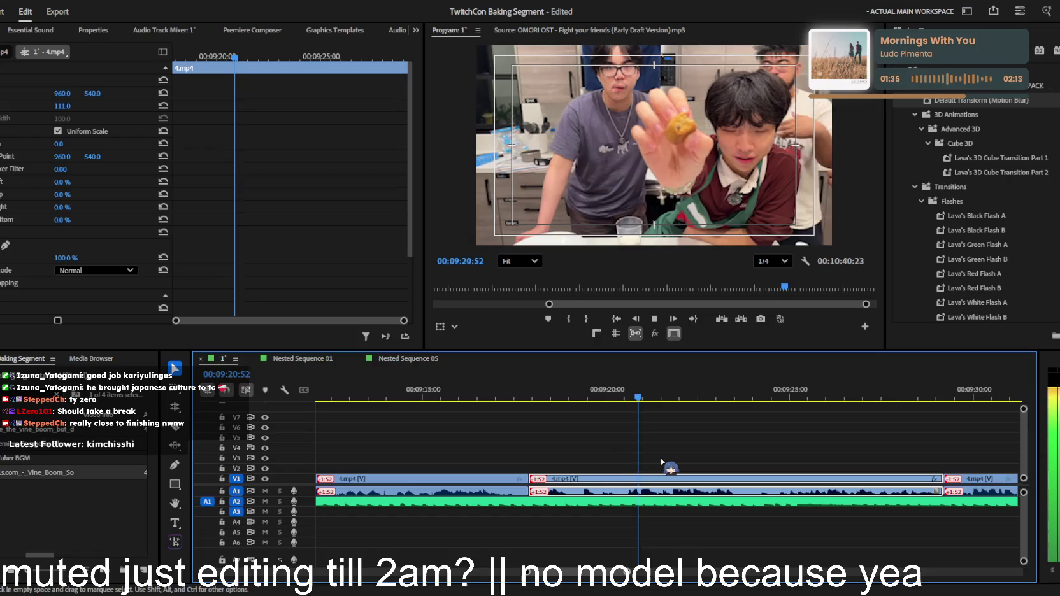
key(minus)
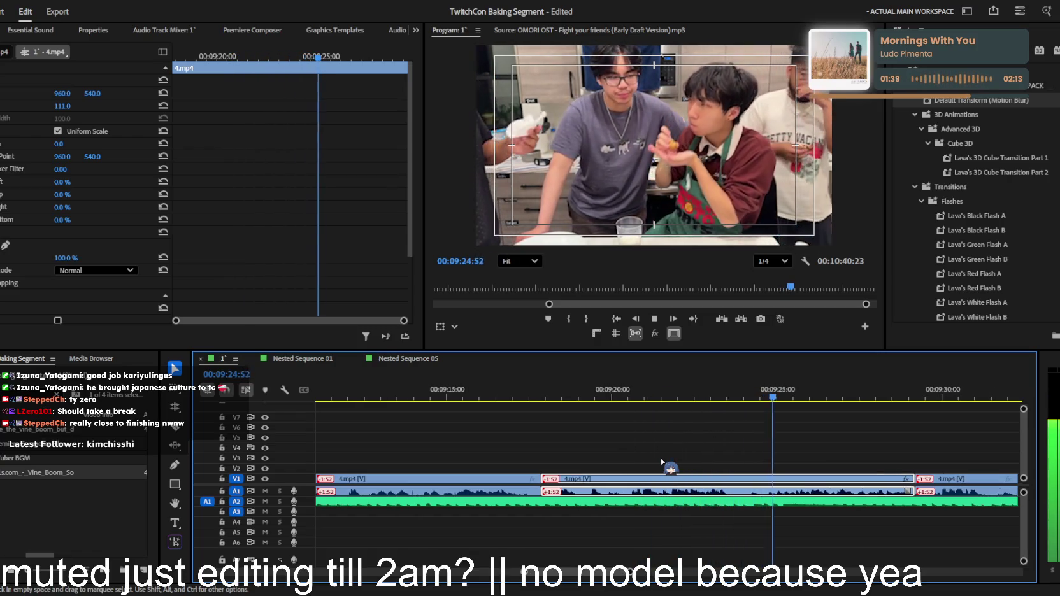
key(minus)
key(minus)
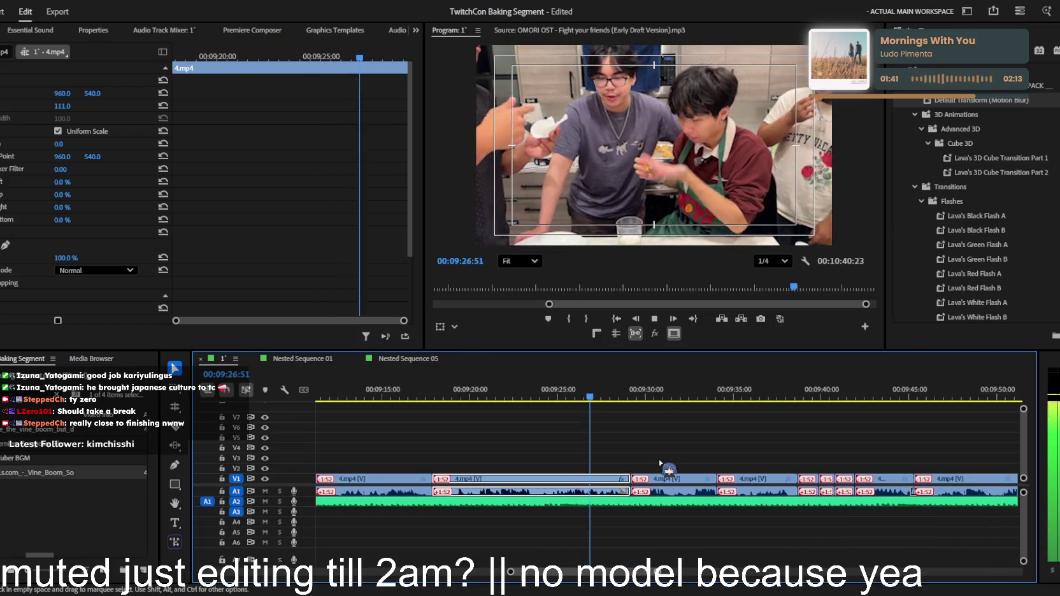
key(minus)
key(minus)
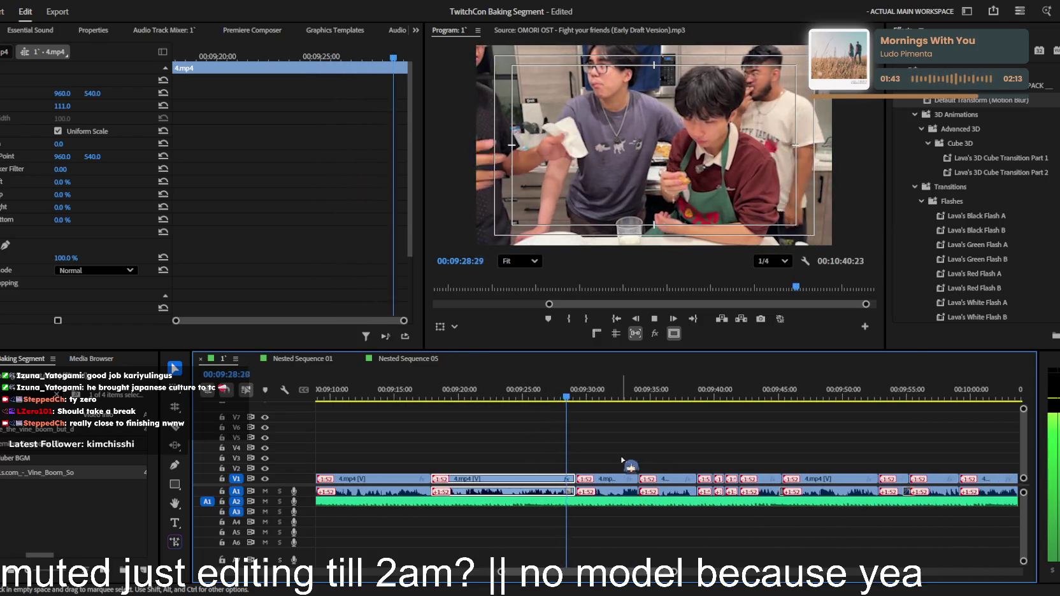
key(minus)
key(minus)
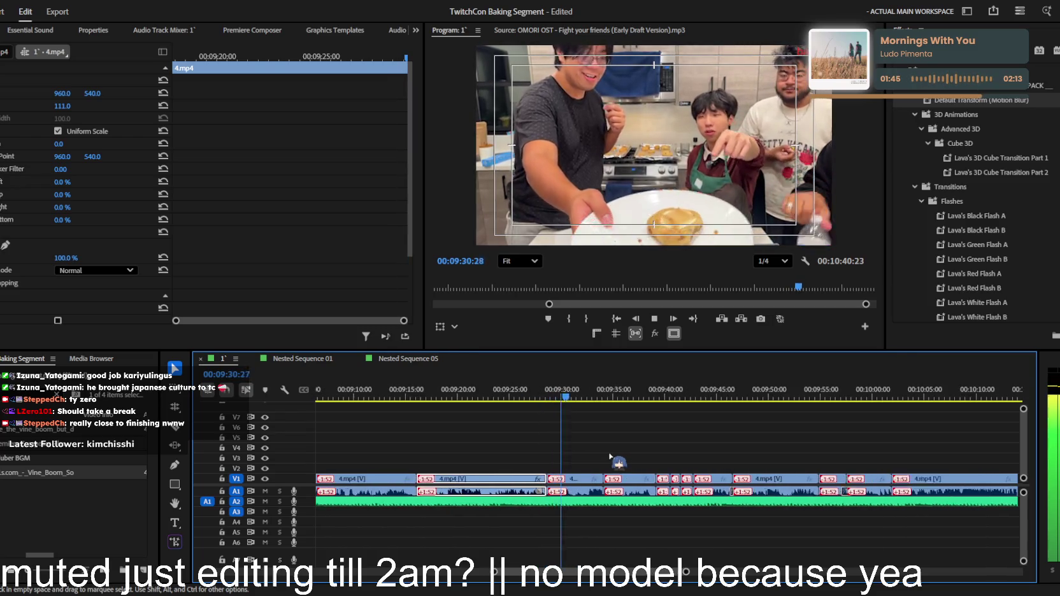
key(equal)
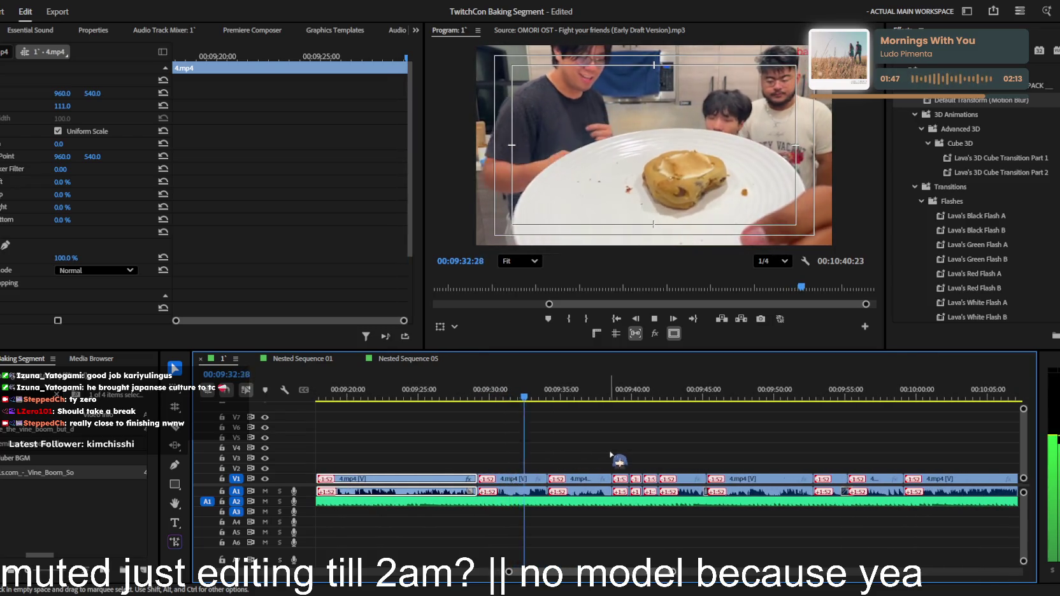
key(equal)
key(space)
Select the 4.mp4 clip at 09:31 and set Scale 134 and Position Y 386
drag(488, 406, 446, 401)
key(equal)
key(space)
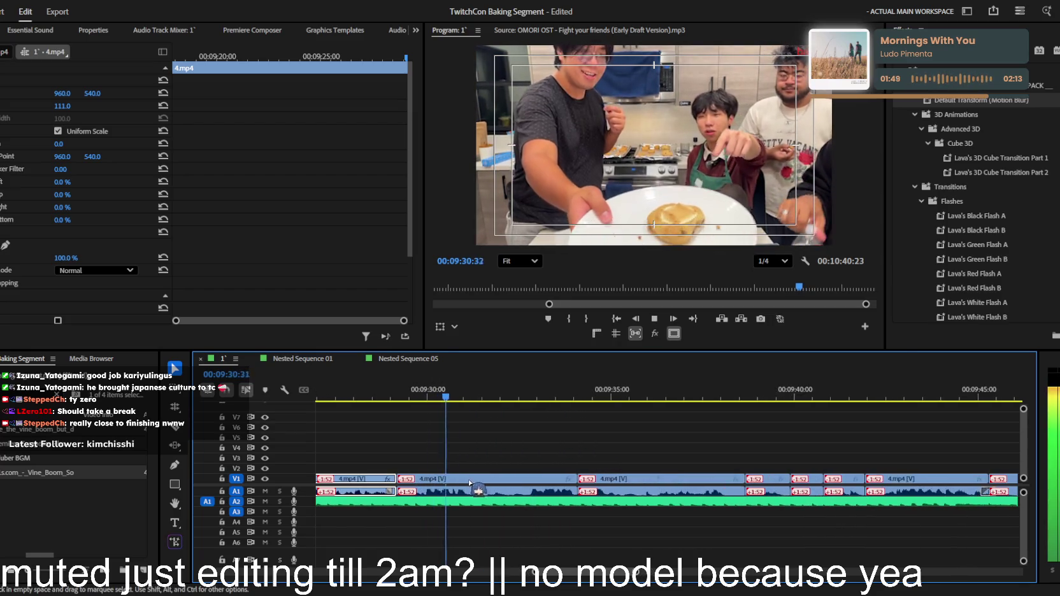
click(527, 492)
key(space)
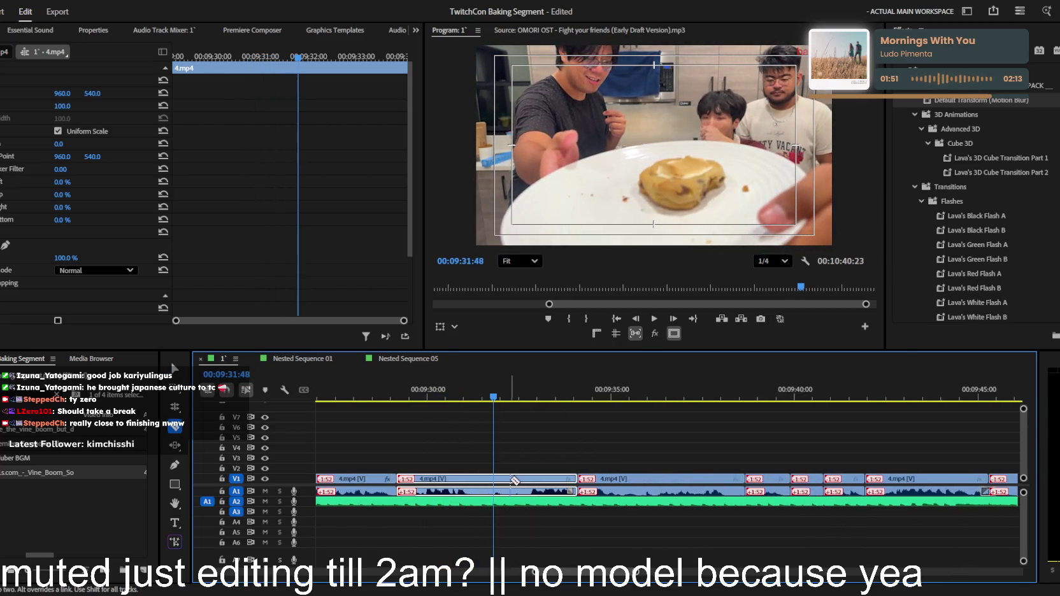
mouse_move(62, 106)
mouse_down()
mouse_move(82, 105)
mouse_move(70, 93)
mouse_up()
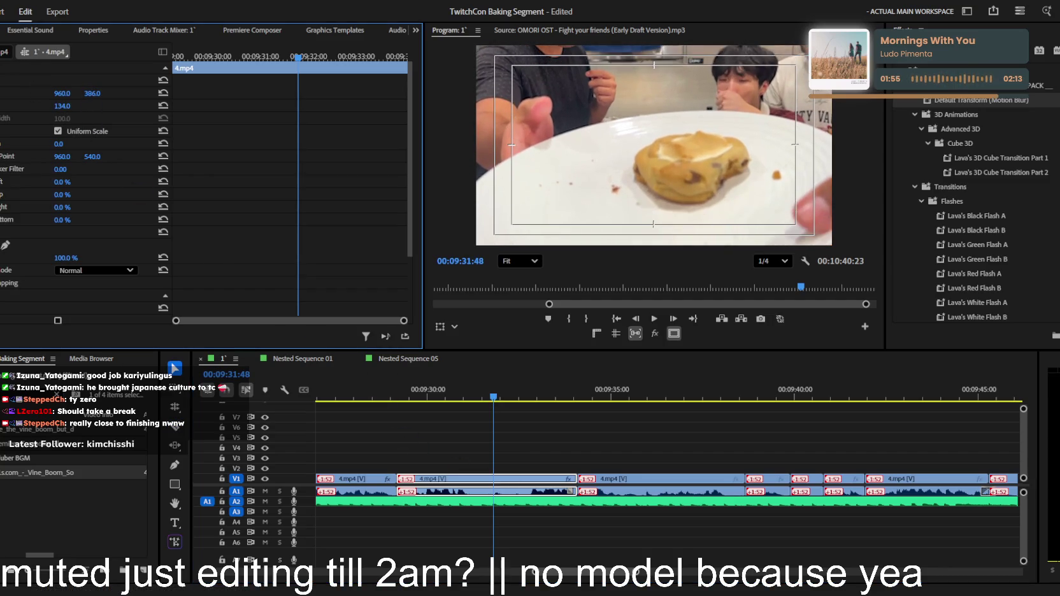
click(396, 397)
Replay the punched-in section, stopping around 09:41
key(space)
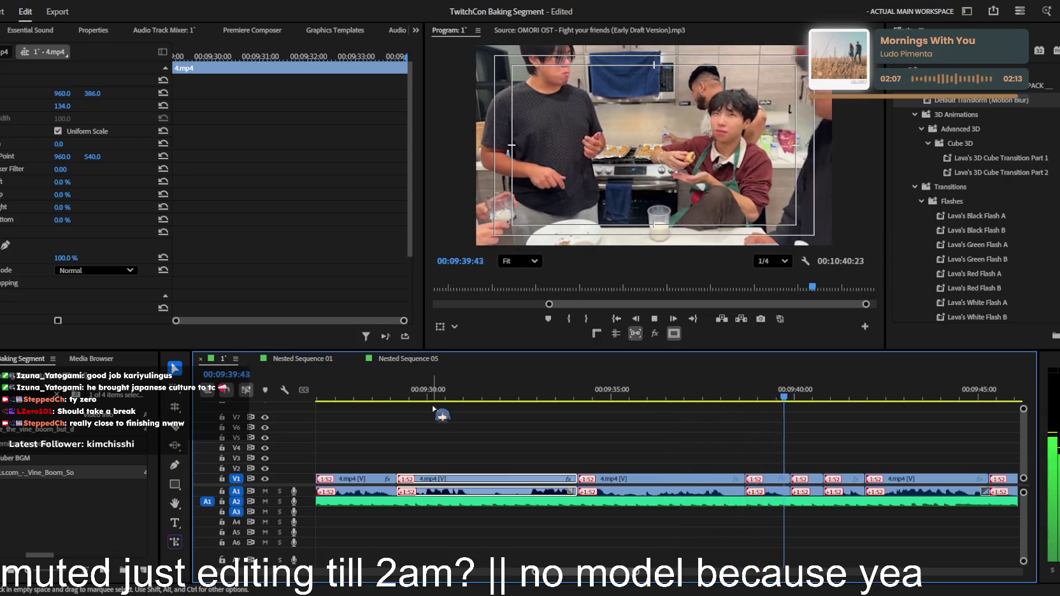
key(=)
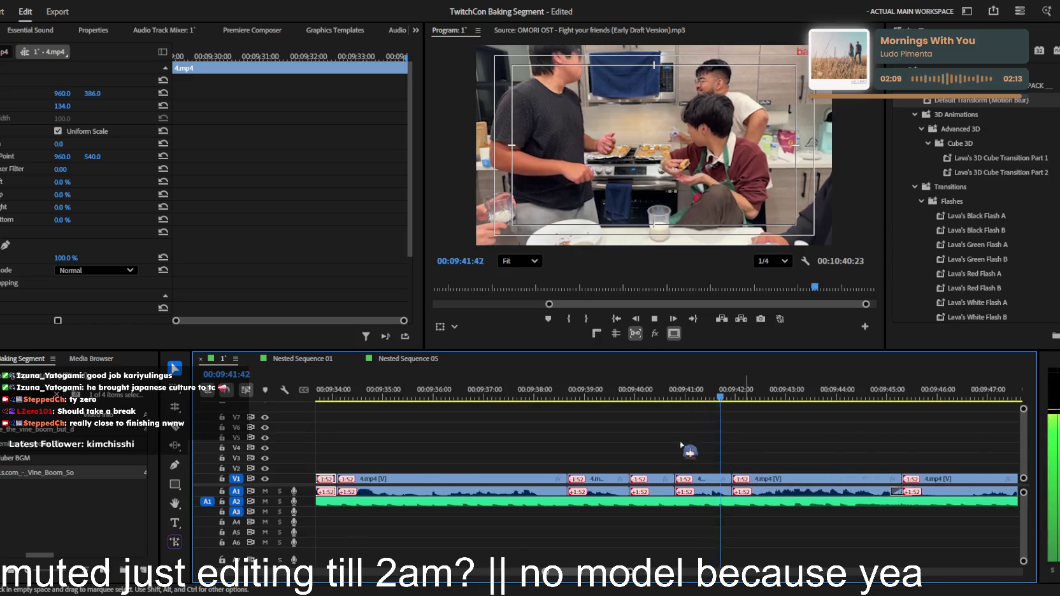
key(space)
Reframe the clip near 09:40 to 162% scale at position 514, 838
click(637, 478)
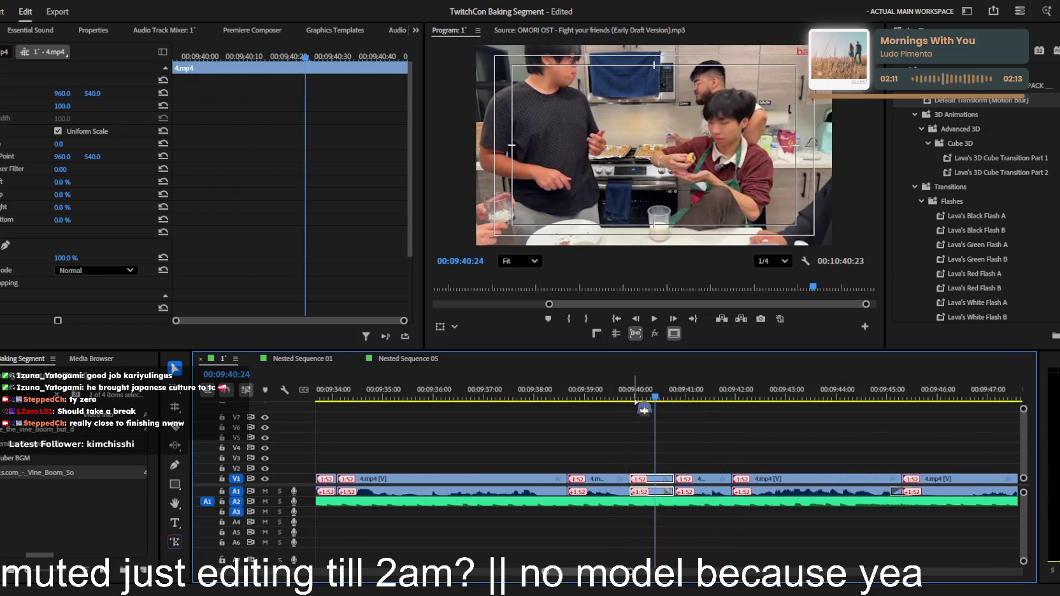
key(space)
key(space)
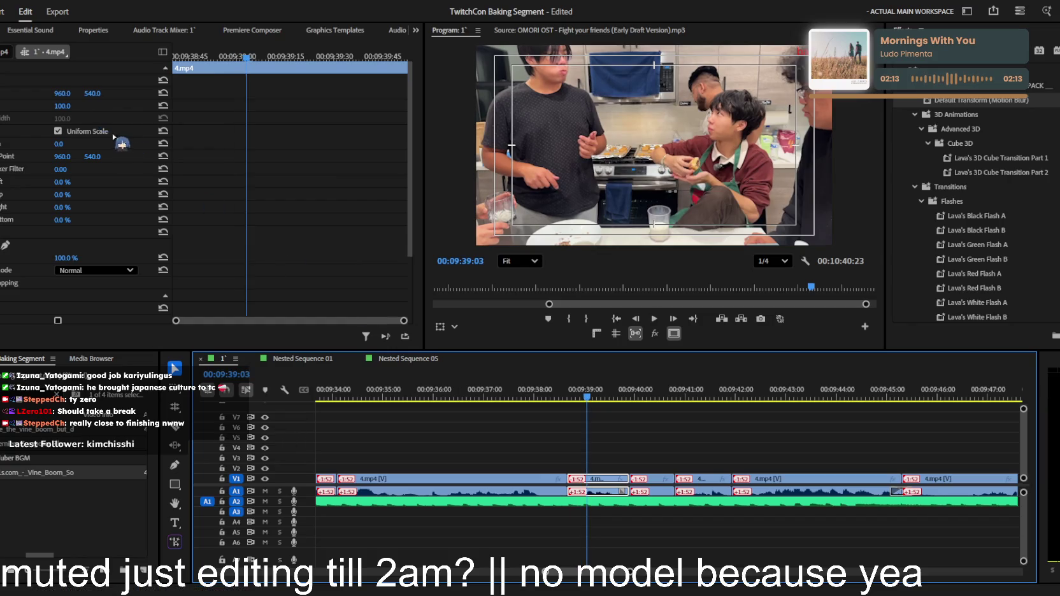
mouse_move(65, 105)
mouse_down()
mouse_move(104, 106)
mouse_move(25, 93)
mouse_up()
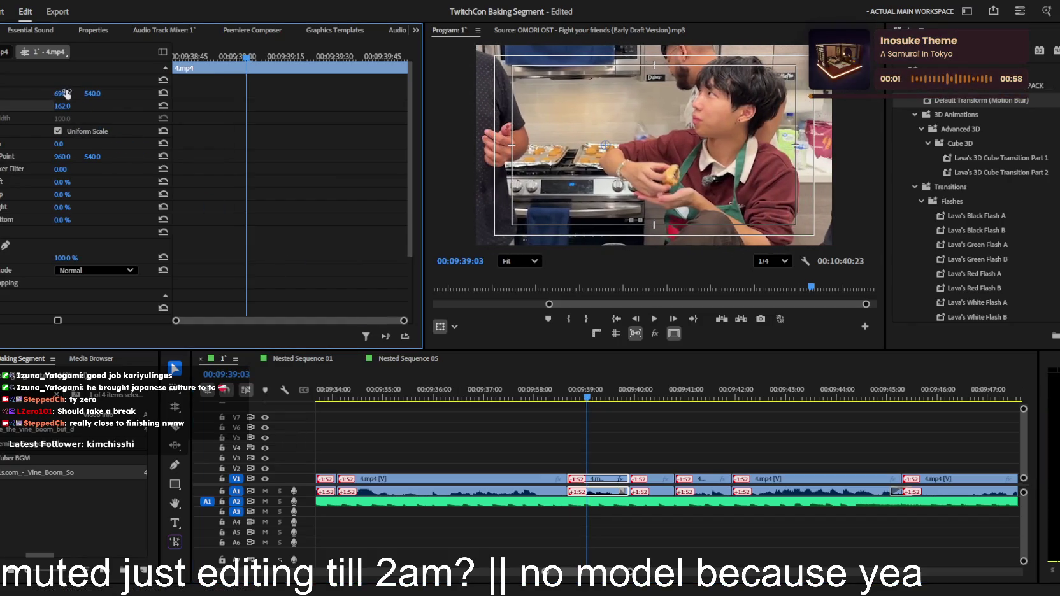
drag(94, 93, 284, 93)
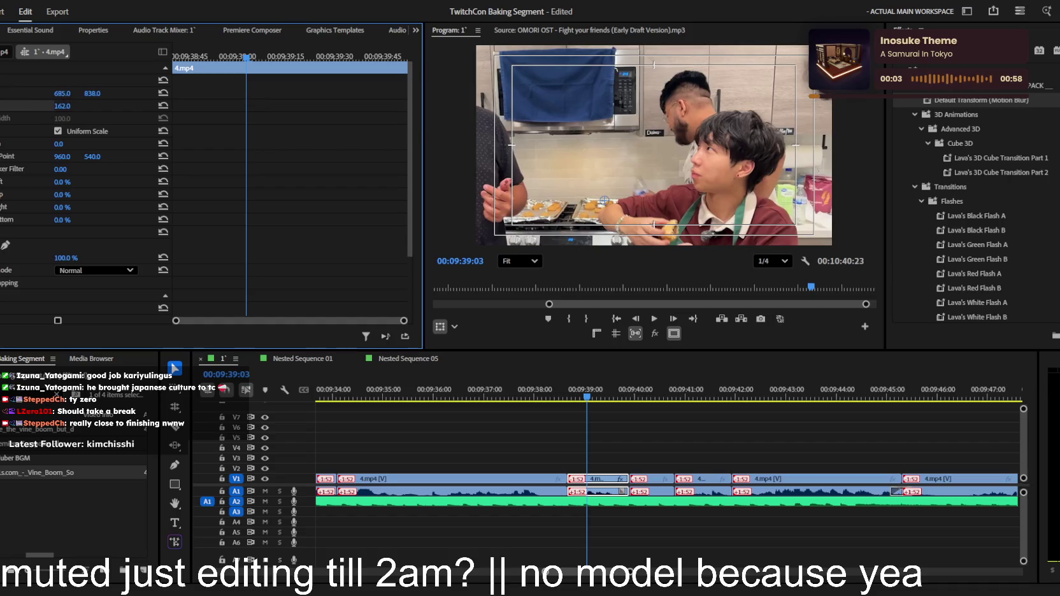
drag(63, 93, 85, 96)
Check the reframing, then replay from just before 09:39
key(space)
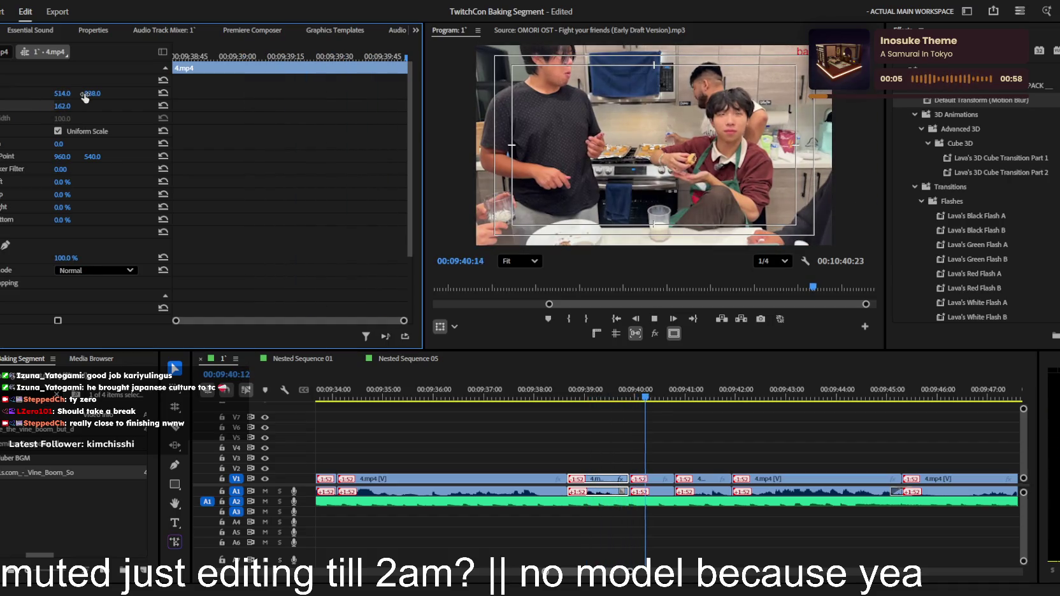
key(space)
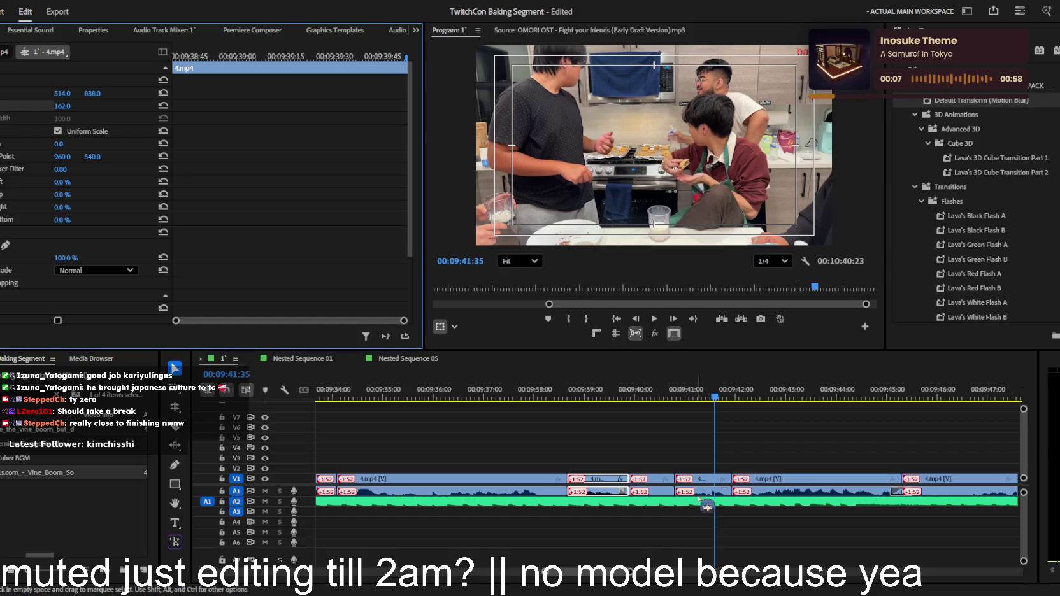
click(700, 479)
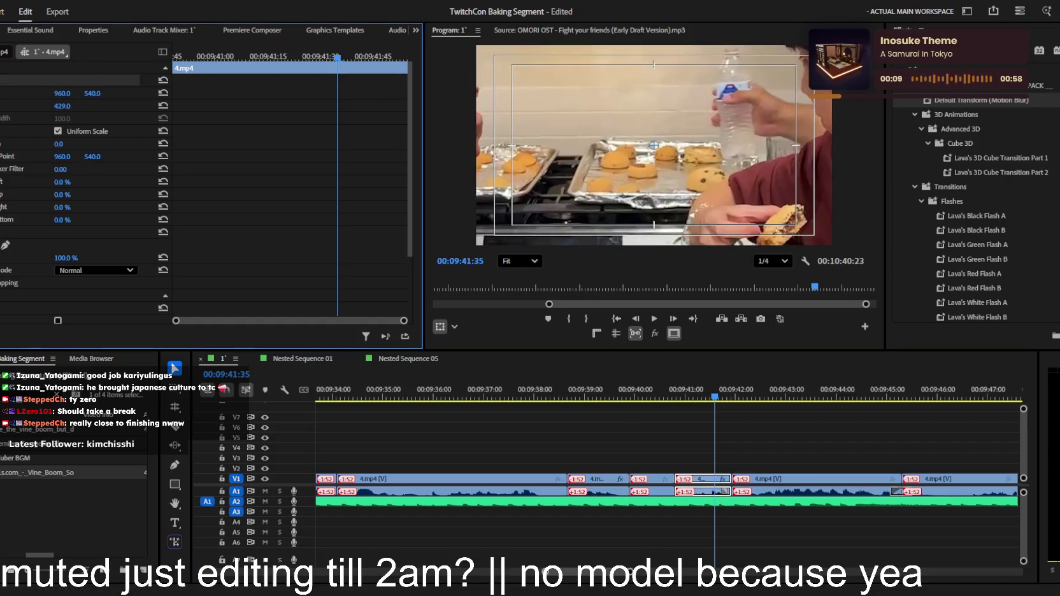
key(Up)
key(Up)
key(Up)
key(space)
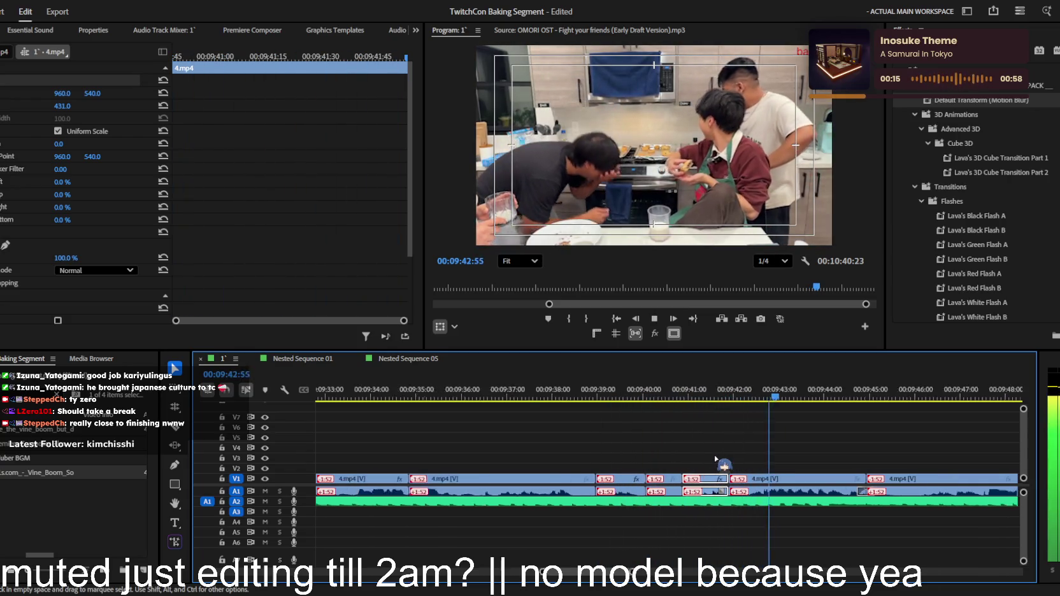
Review playback toward the edit at 09:52:54, adjusting the timeline zoom
key(minus)
key(minus)
key(minus)
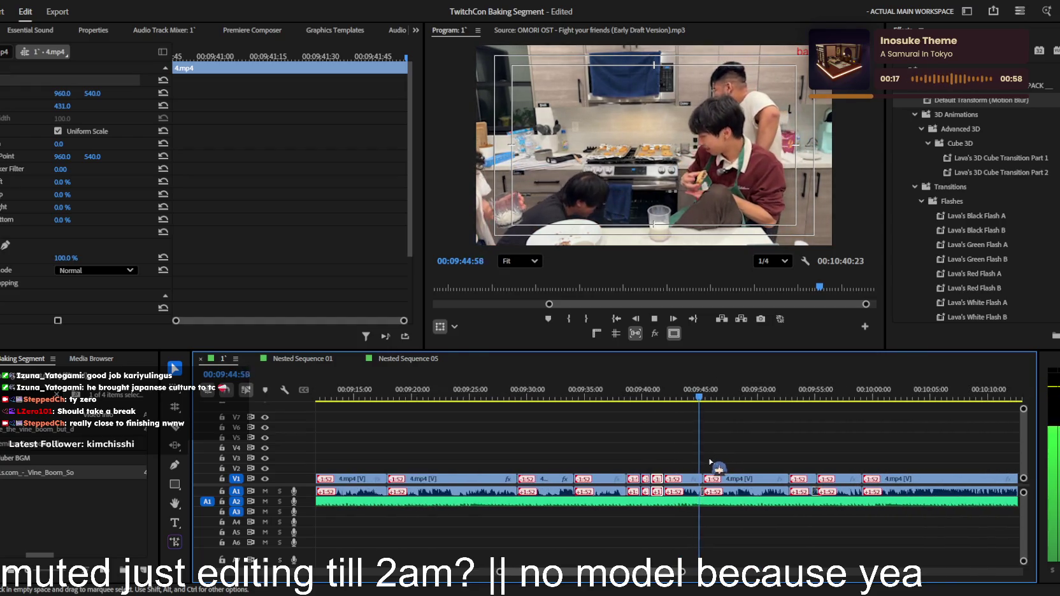
key(equal)
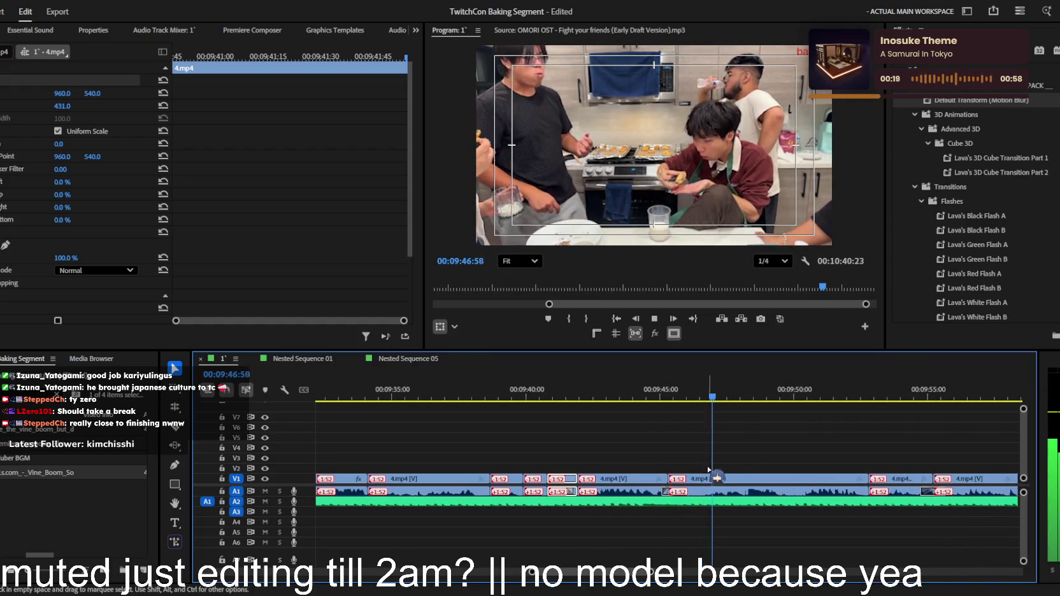
key(equal)
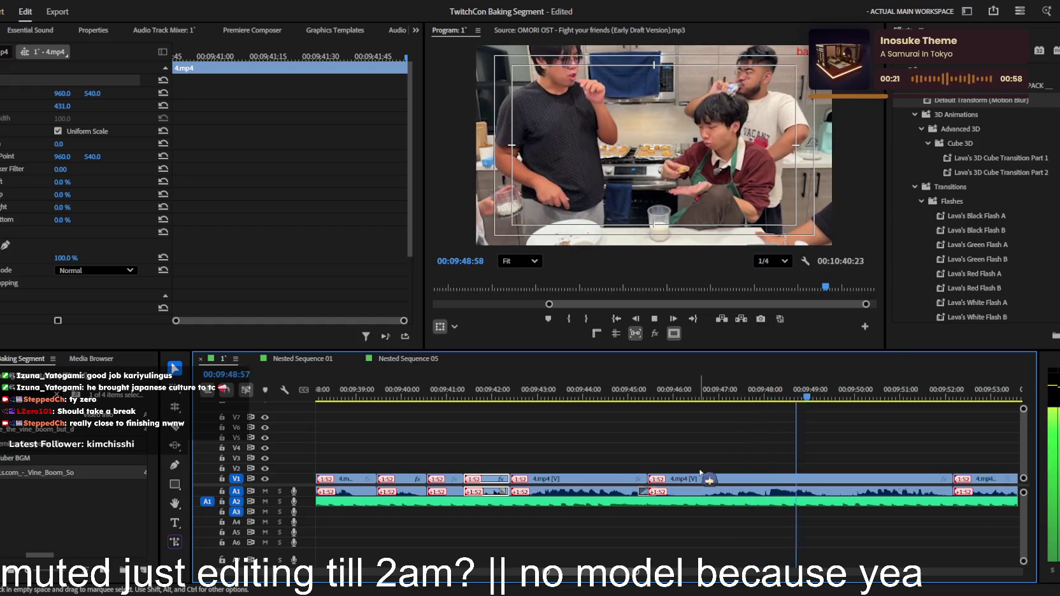
key(minus)
key(minus)
key(minus)
key(equal)
key(equal)
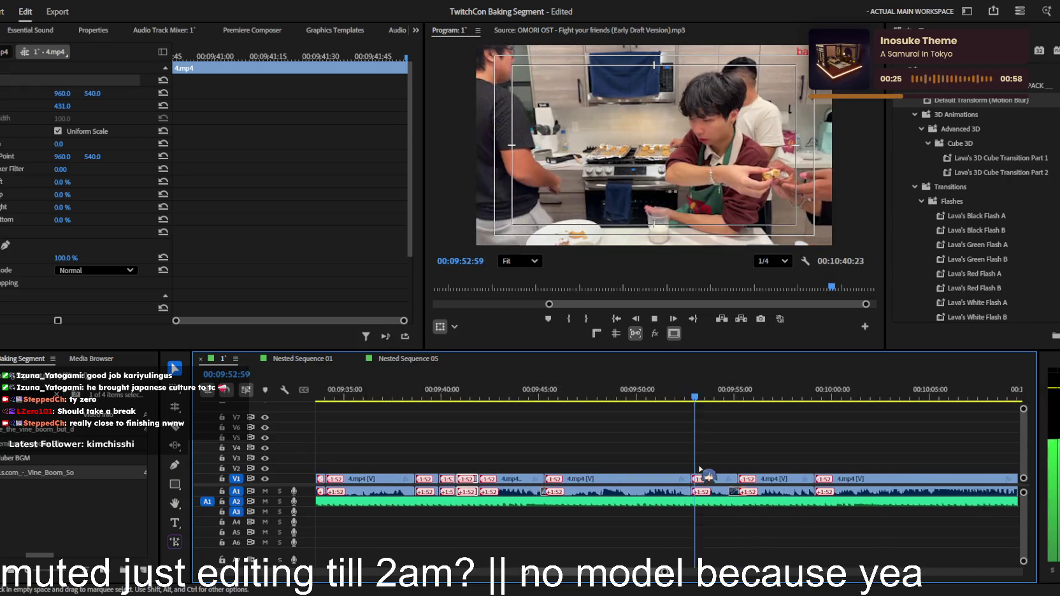
key(equal)
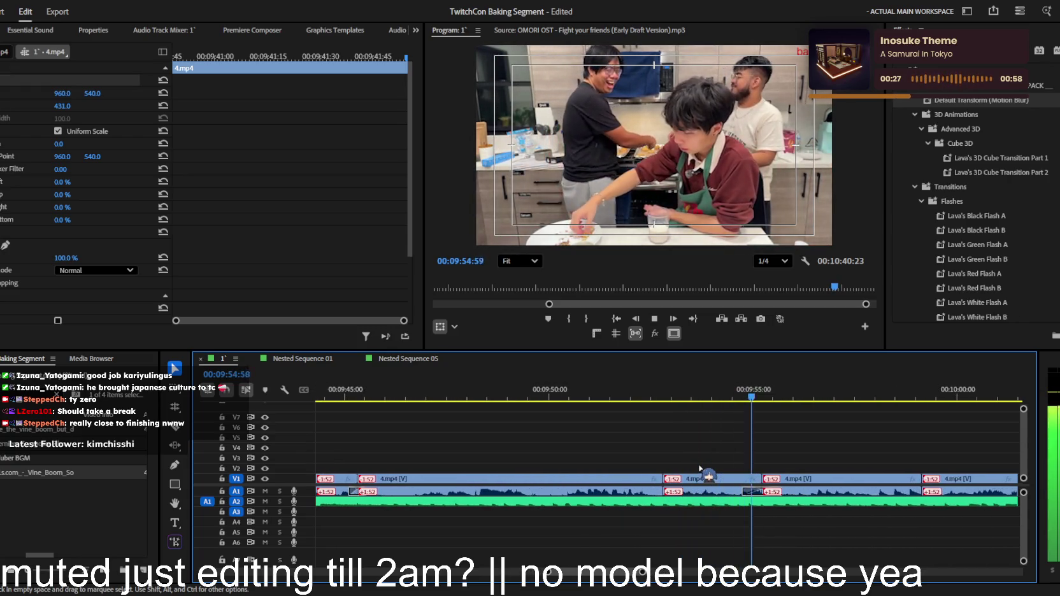
key(Up)
key(Up)
key(equal)
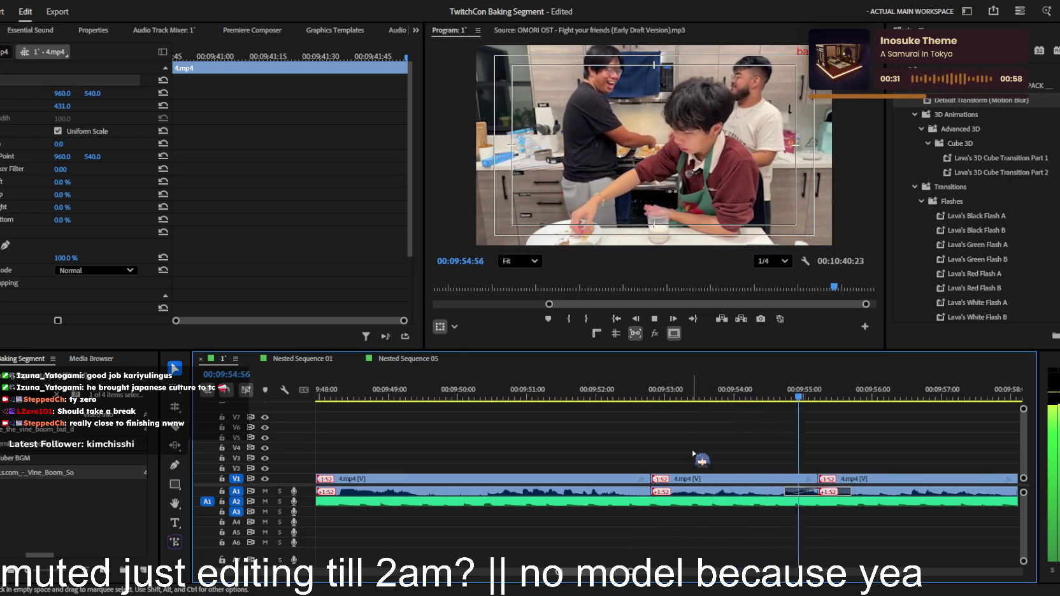
Continue playback to 10:09:28, stop, and save the project
key(minus)
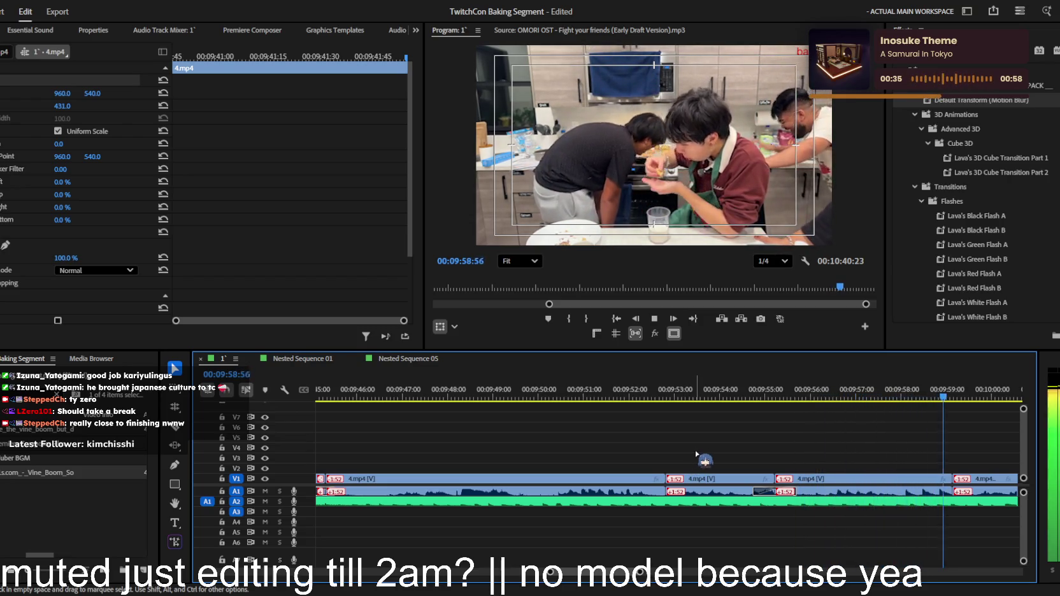
scroll(697, 439, down, 2)
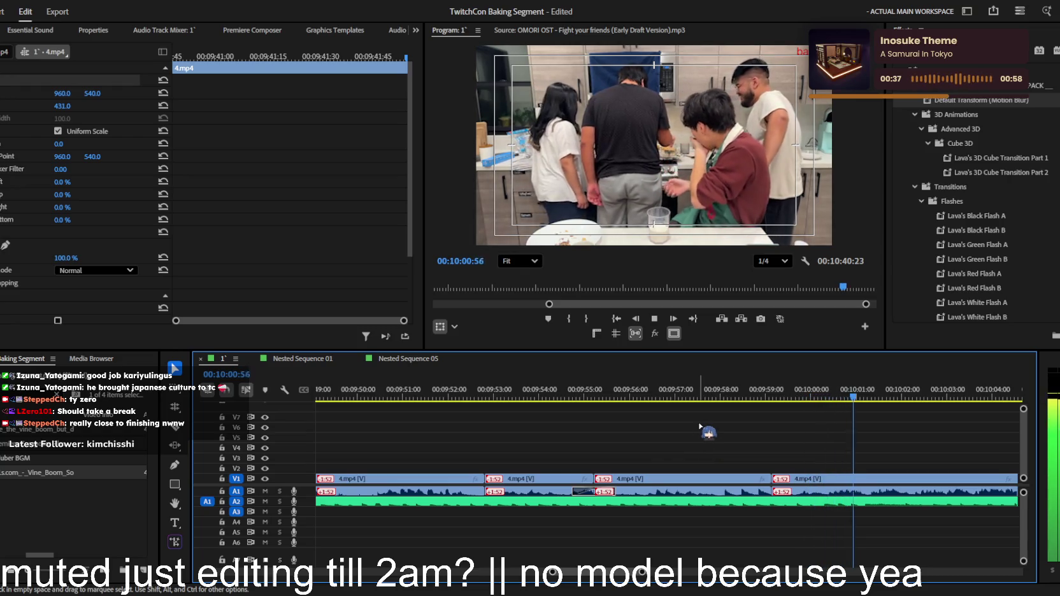
key(minus)
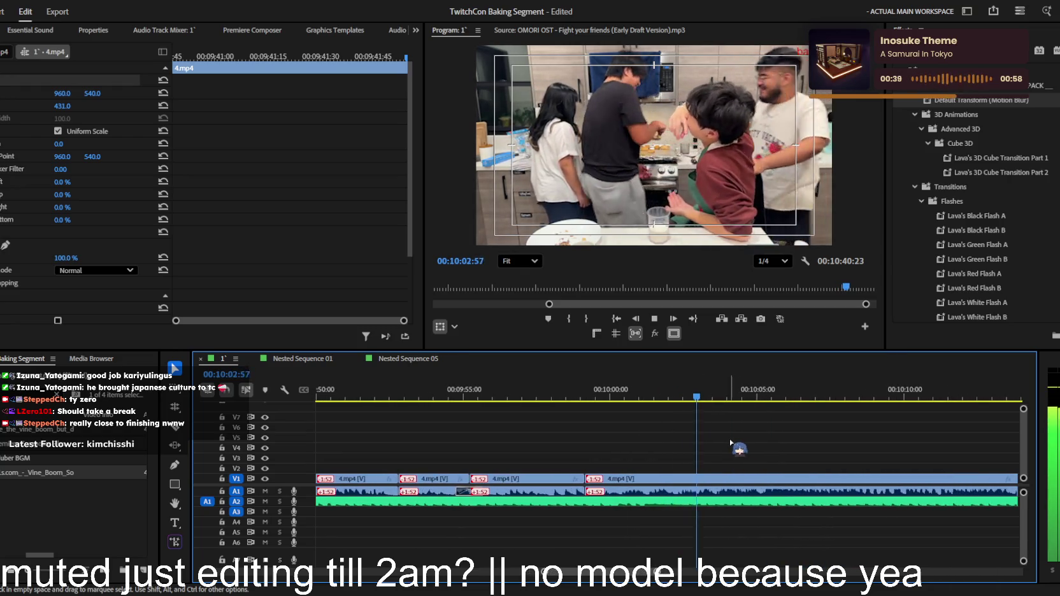
key(equal)
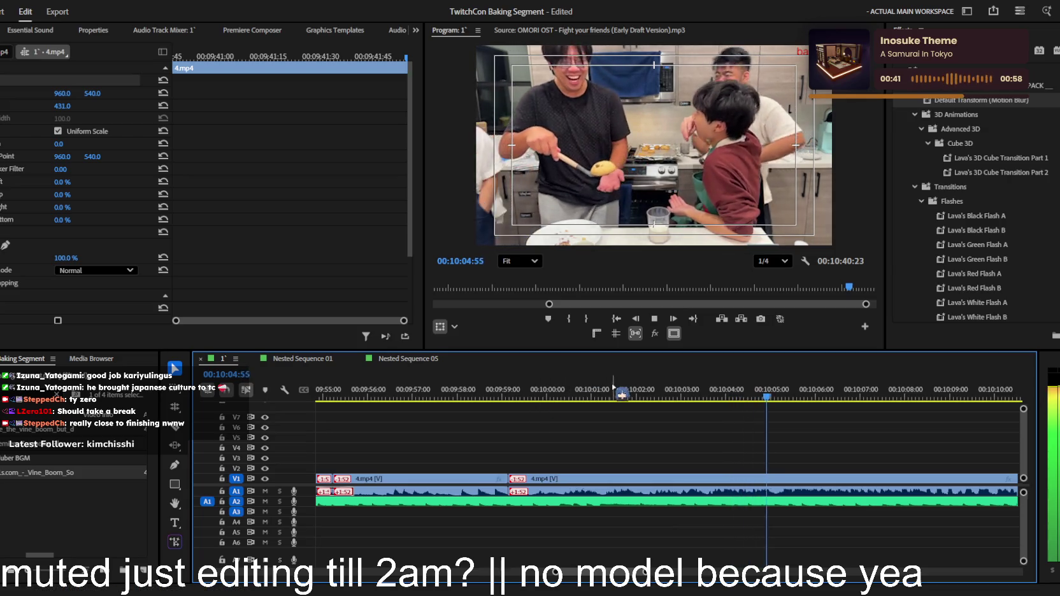
key(equal)
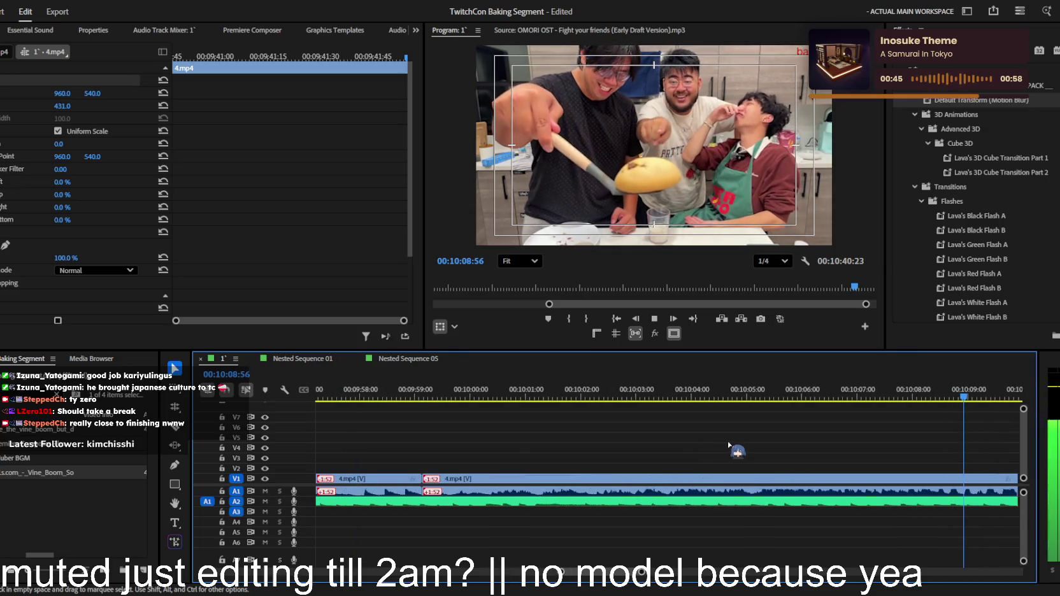
key(space)
key(minus)
key(ctrl+s)
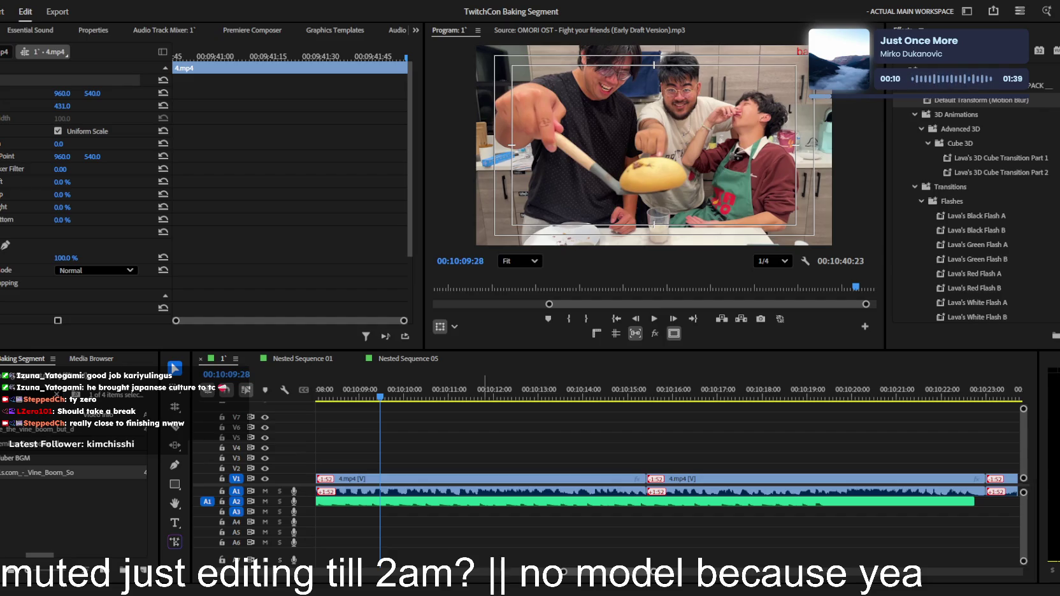
Focus the timeline and clear the Project panel filter to list all 111 items
click(485, 446)
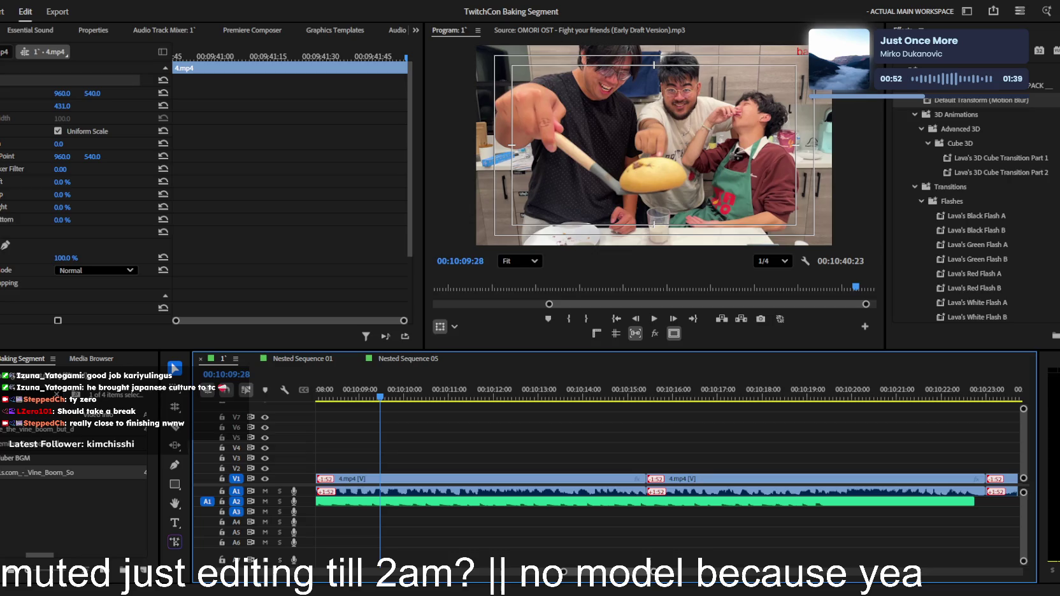
key(Escape)
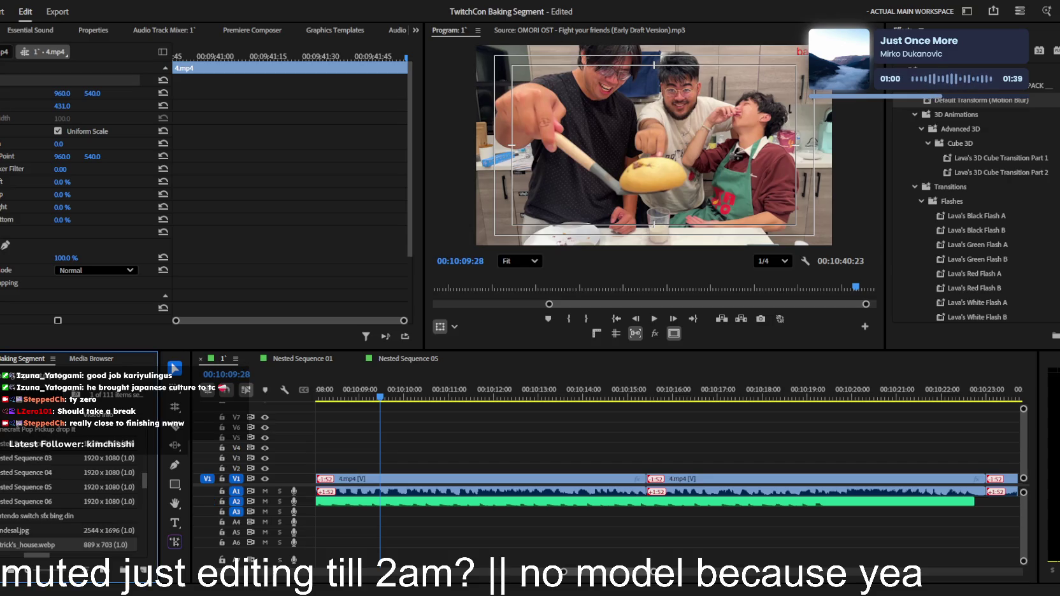
Place Patrick's_house.webp on V2 above the 4.mp4 footage and adjust its scale
drag(0, 459, 414, 468)
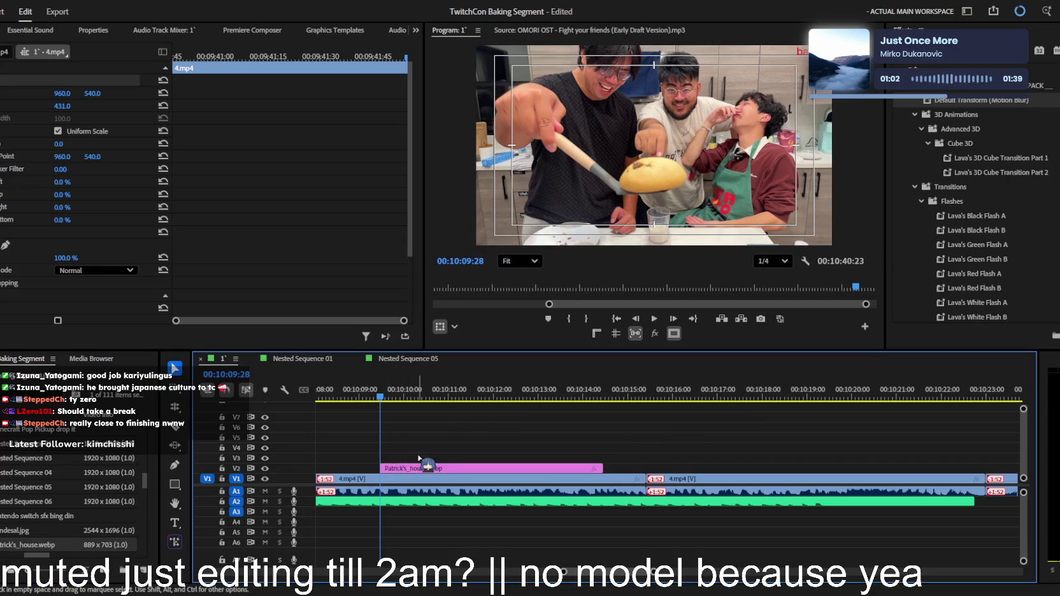
key(=)
key(=)
key(space)
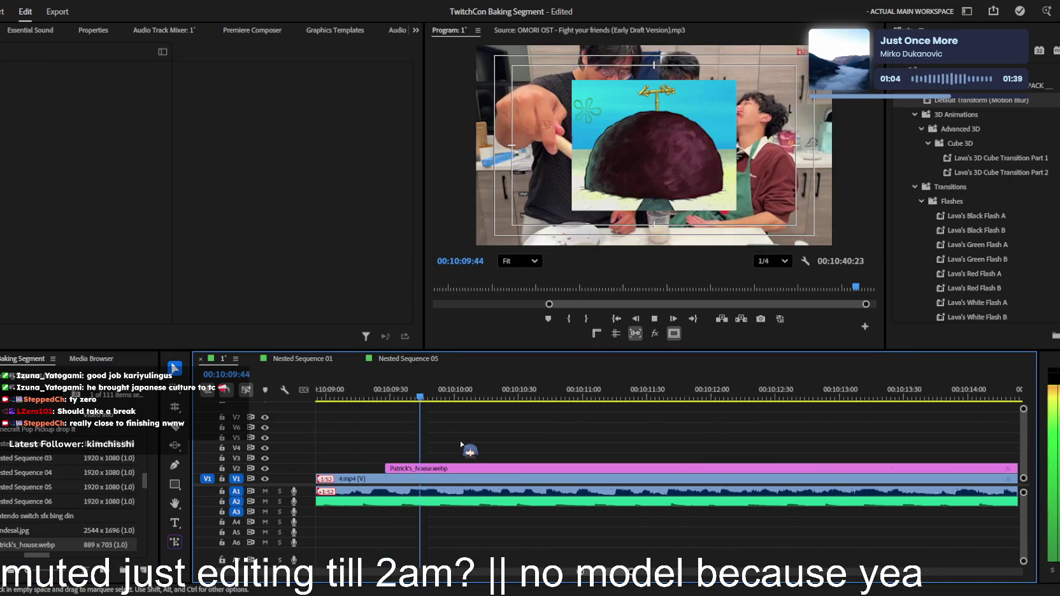
click(460, 468)
mouse_move(62, 106)
mouse_down()
mouse_move(27, 106)
mouse_move(93, 141)
mouse_up()
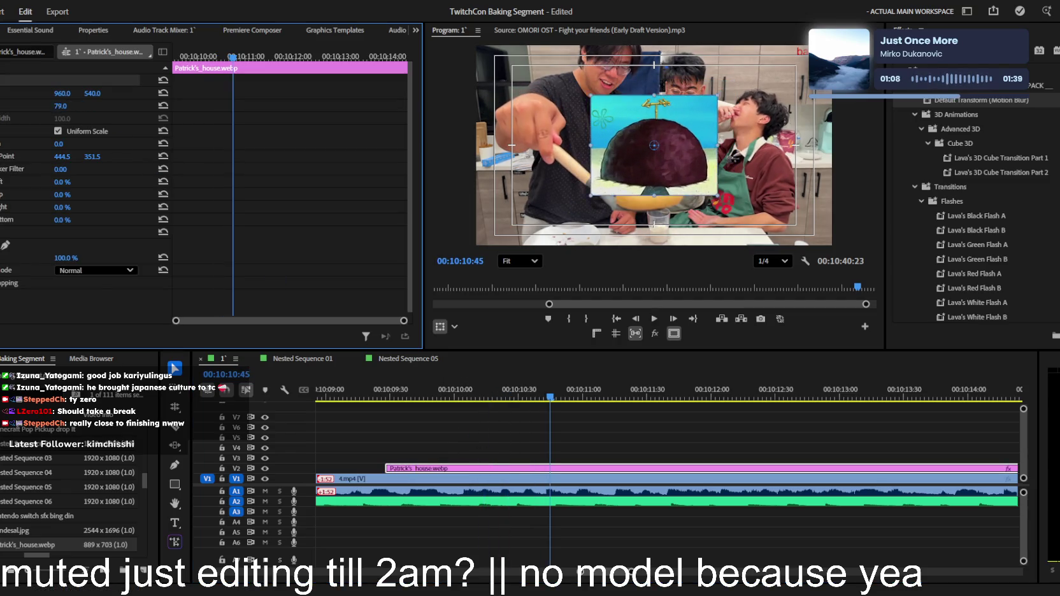
Start a freeform Pen mask on the overlay with points along the rock's left edge
click(5, 244)
scroll(551, 217, up, 3)
click(547, 207)
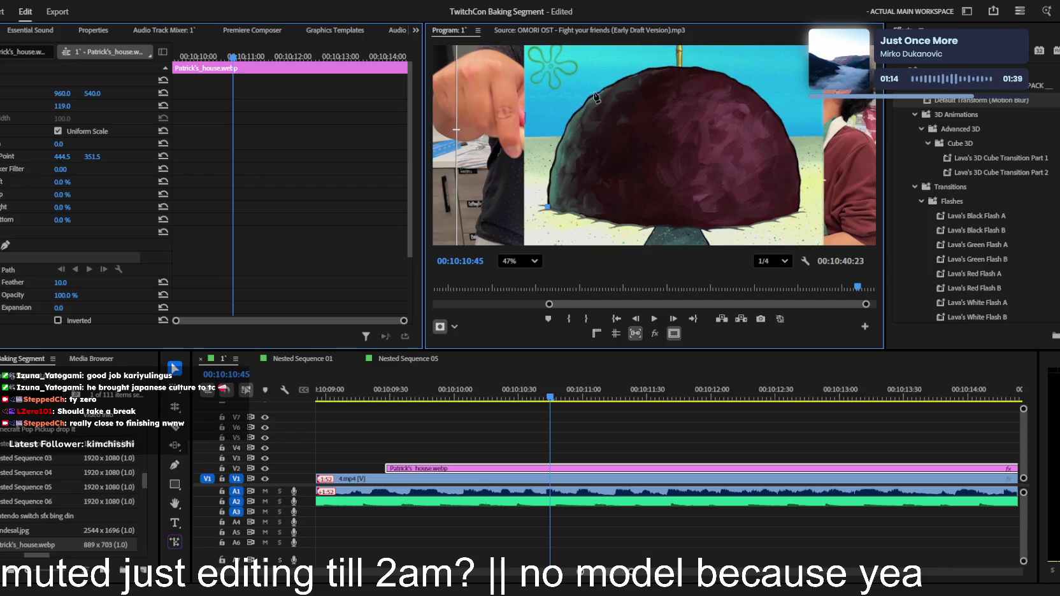
scroll(559, 167, up, 2)
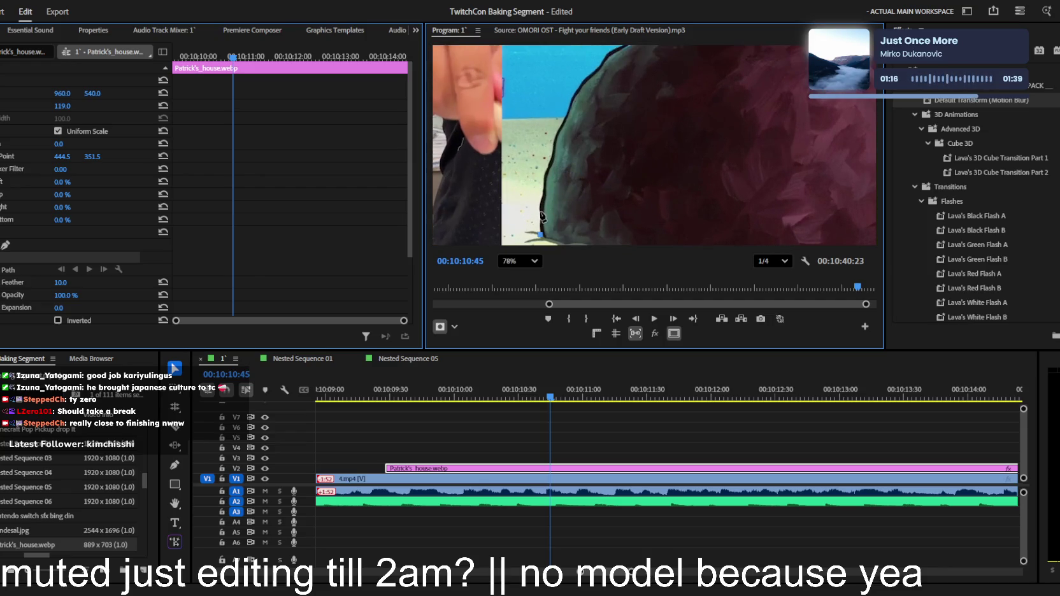
scroll(542, 207, up, 2)
click(536, 204)
click(542, 184)
Add mask points up the rock's left edge, undoing two misplaced points
click(544, 156)
click(550, 135)
key(ctrl+z)
key(ctrl+z)
scroll(548, 146, up, 2)
click(544, 142)
click(554, 114)
click(567, 75)
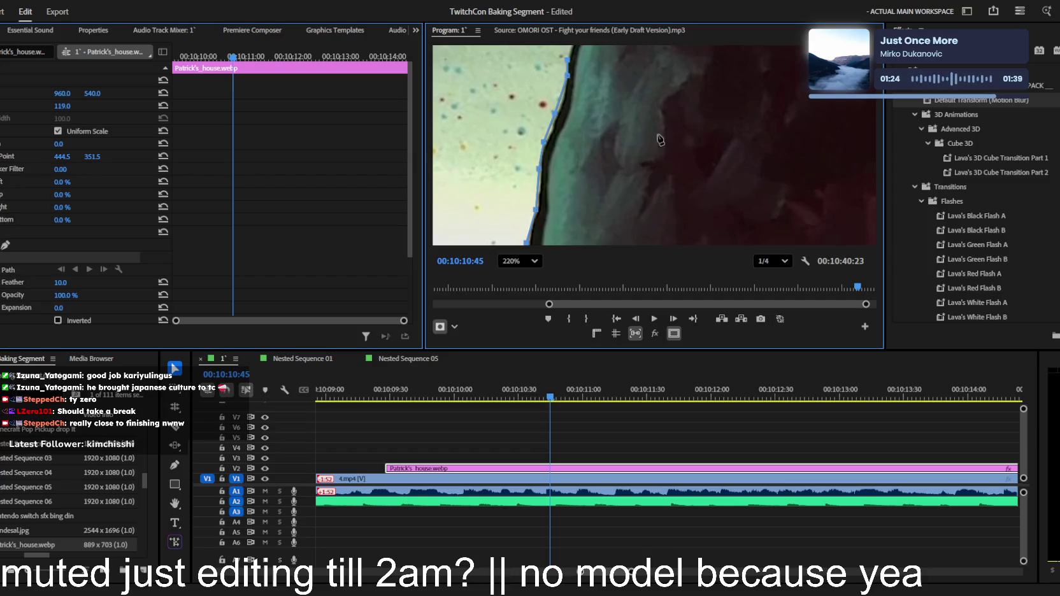
Pan the zoomed monitor and extend the mask further up the rock edge
key(h)
scroll(693, 170, down, 1)
drag(637, 102, 587, 203)
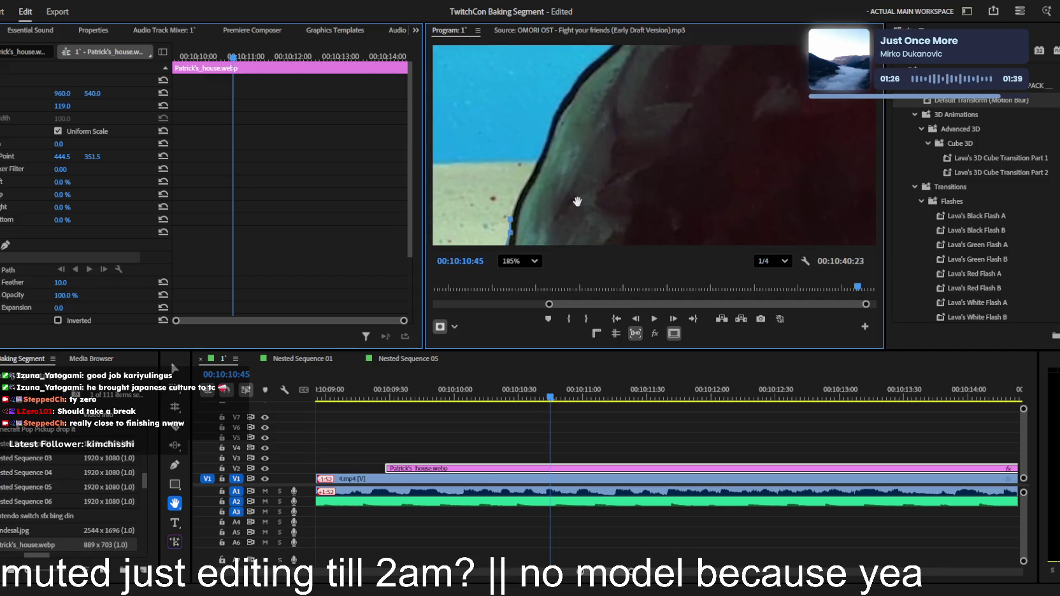
key(p)
click(514, 205)
click(536, 163)
click(549, 125)
click(567, 91)
click(589, 65)
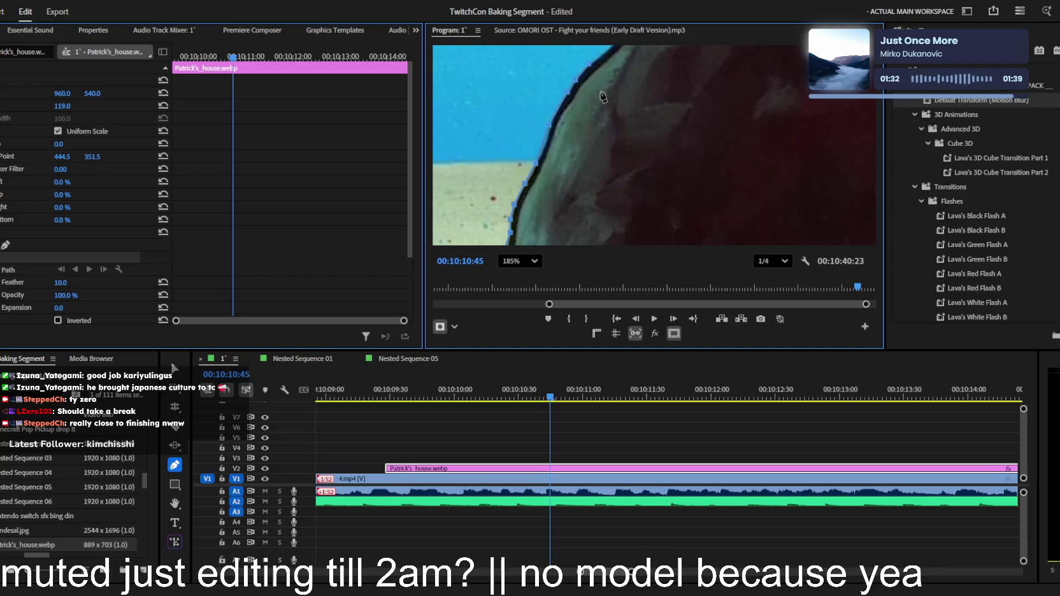
Trace the mask over the top of the rock
drag(599, 89, 508, 210)
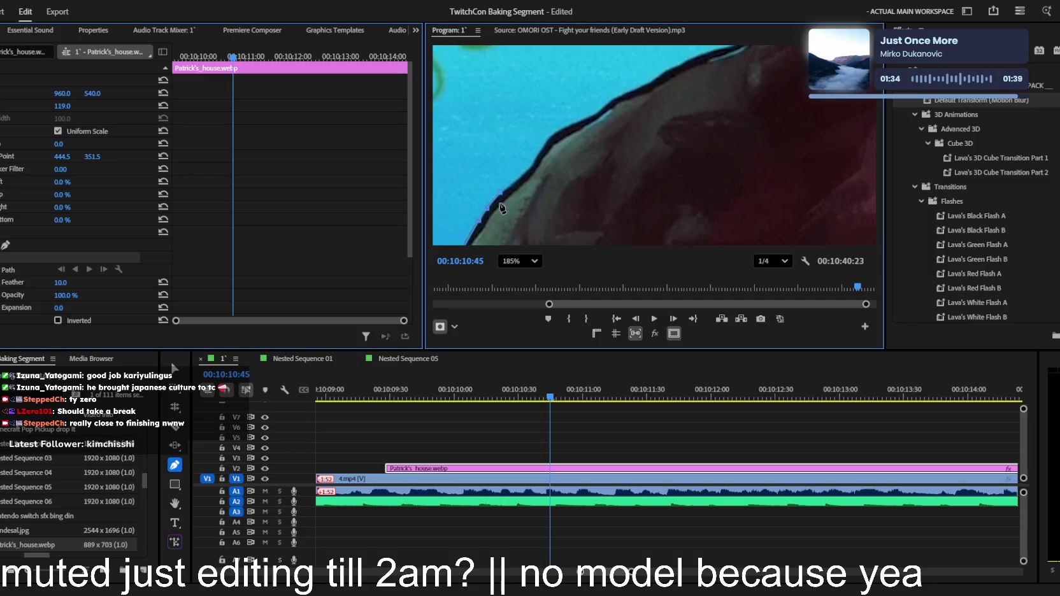
click(510, 184)
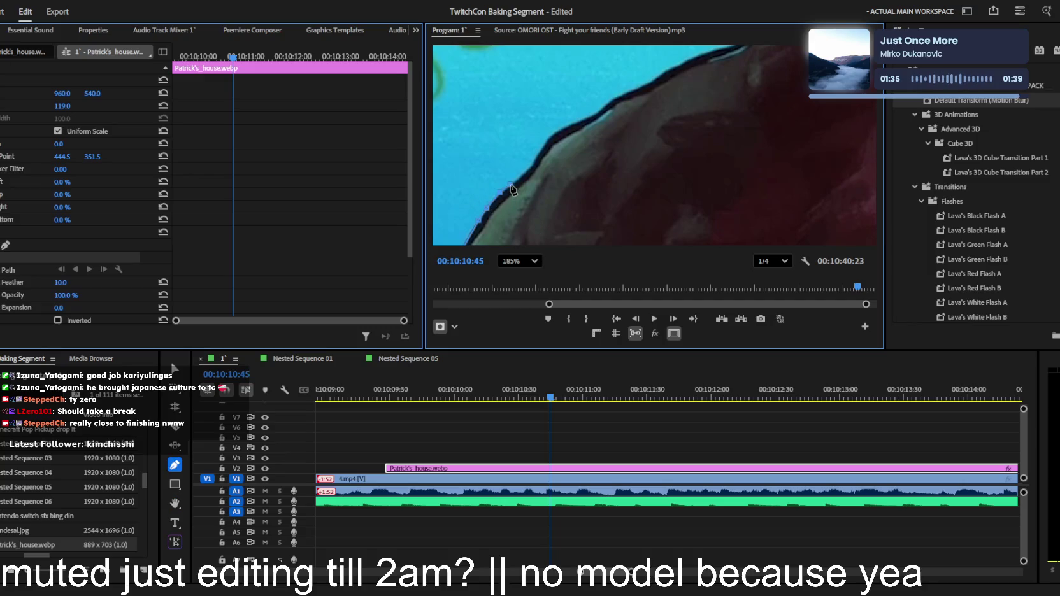
click(534, 164)
click(543, 140)
click(575, 119)
click(602, 103)
click(639, 83)
click(650, 80)
click(682, 61)
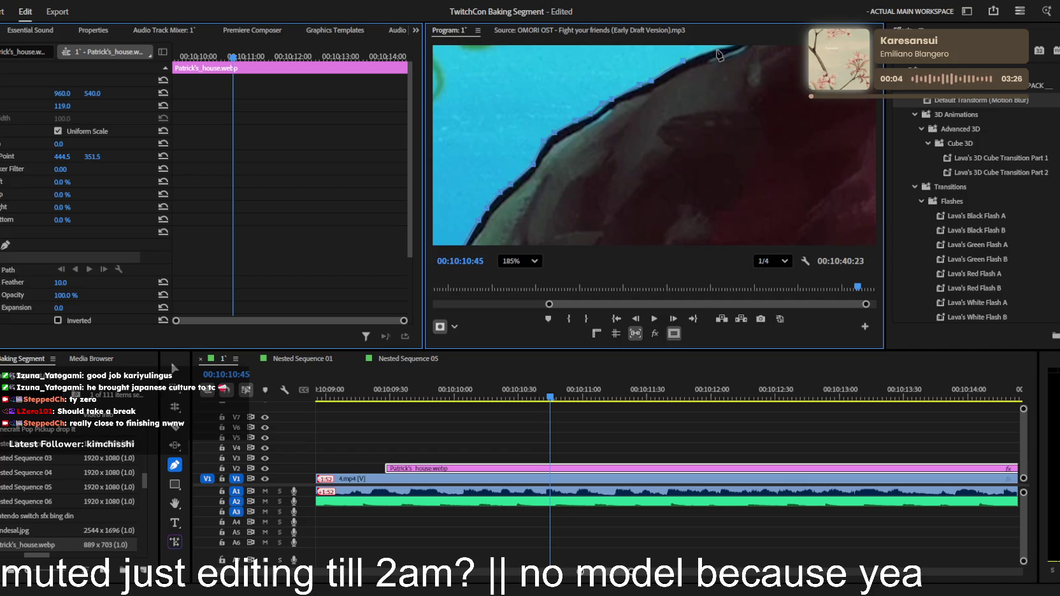
Continue the mask right along the rock's top edge to the bamboo pole and up it
key(h)
drag(671, 160, 591, 272)
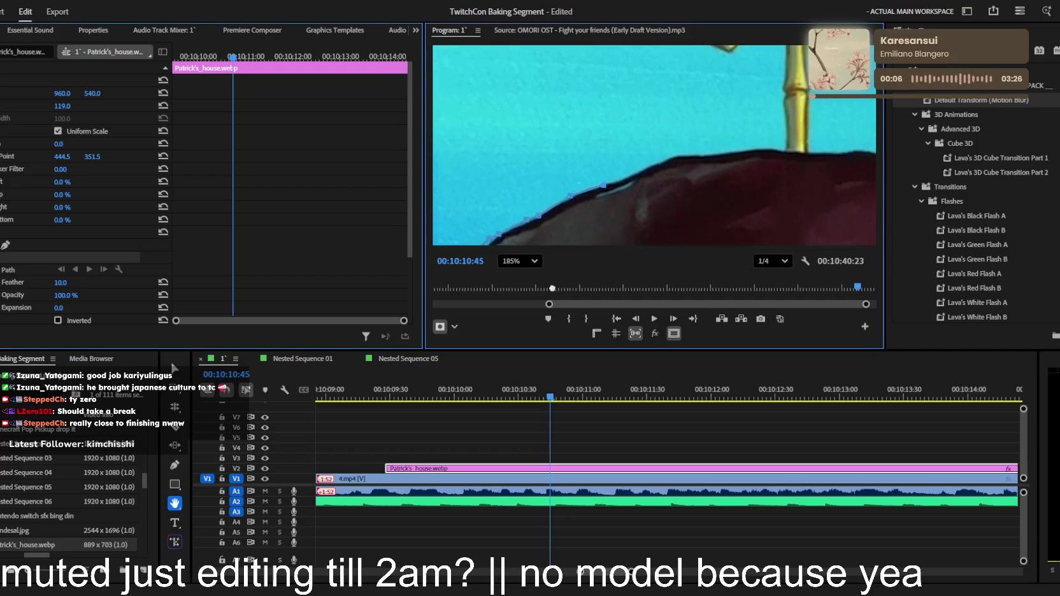
key(p)
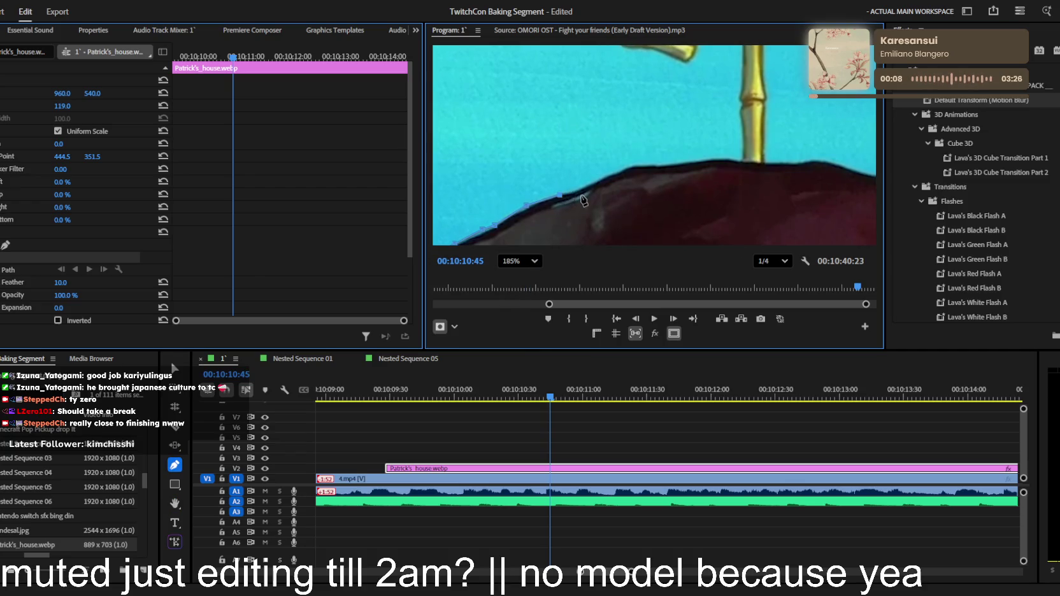
click(578, 188)
click(604, 177)
click(629, 166)
click(693, 161)
click(729, 156)
click(740, 114)
click(742, 96)
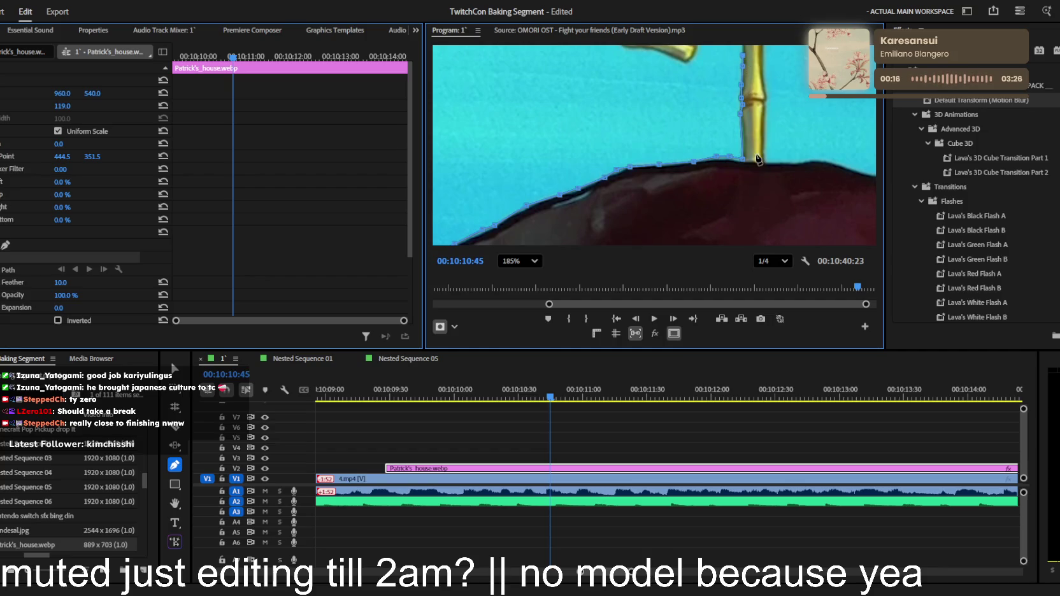
key(h)
drag(742, 132, 699, 237)
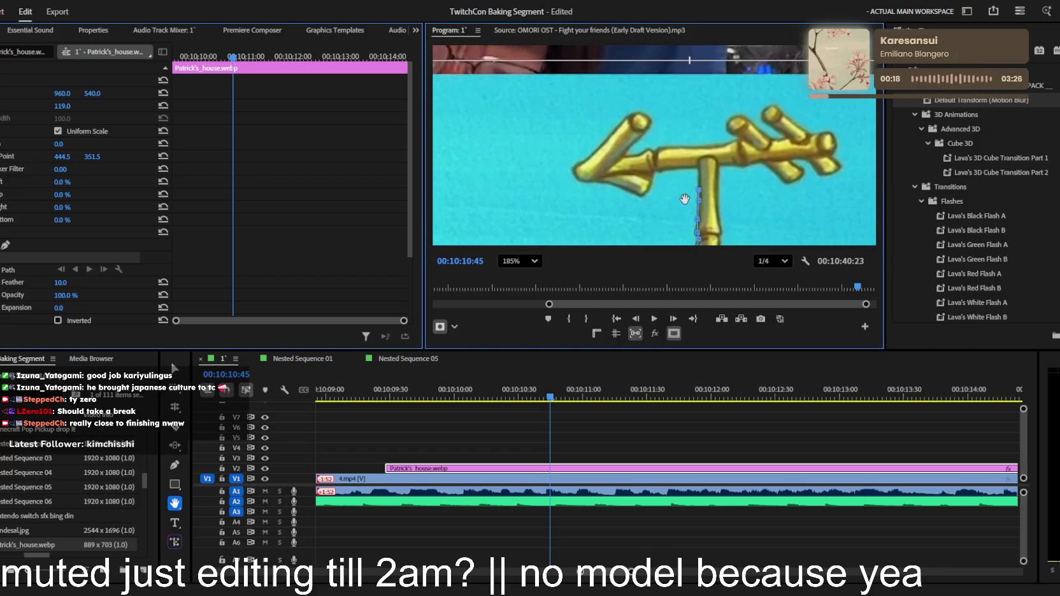
Trace the mask along the top of the bamboo stem, undoing one stray point
key(p)
scroll(697, 171, up, 3)
click(693, 165)
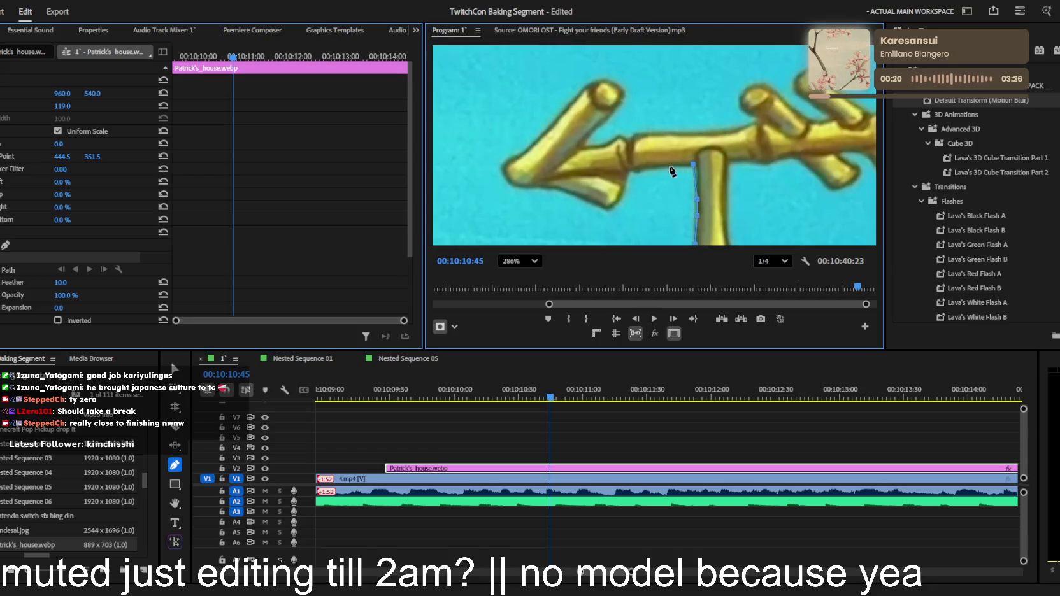
click(642, 166)
click(635, 168)
click(625, 186)
key(ctrl+z)
click(629, 170)
Wrap the mask left along the arrow branch and around the arrow's left tip
click(606, 207)
click(558, 189)
click(522, 185)
click(504, 159)
click(526, 146)
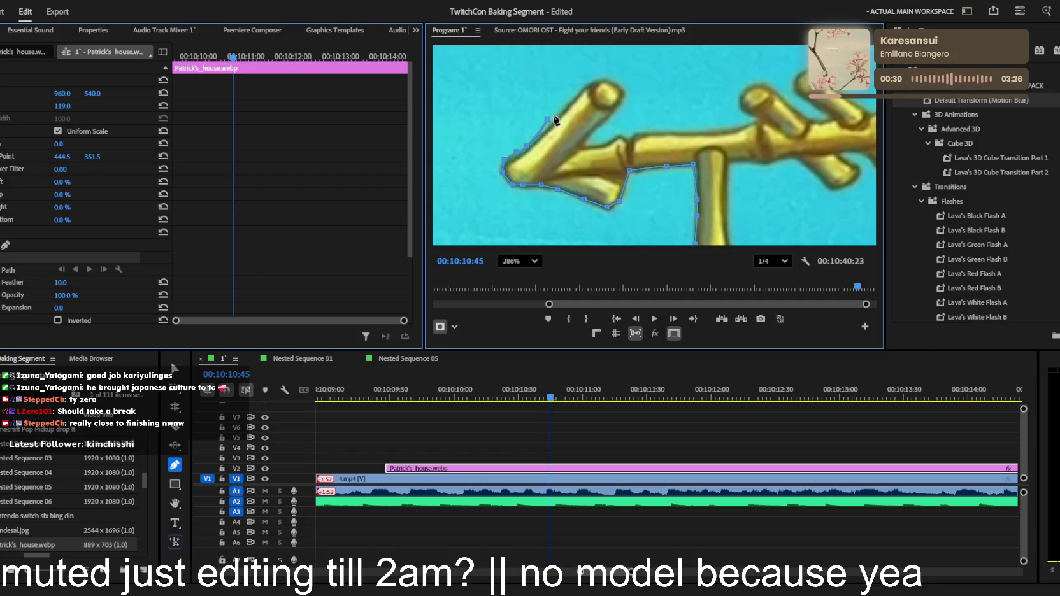
Trace the mask up the upper-left branch, around its end, and back down its edge
click(539, 132)
click(576, 95)
click(586, 83)
click(611, 79)
click(620, 87)
click(617, 109)
click(590, 133)
click(588, 145)
Run the mask rightward along the branch's top edge
click(619, 137)
click(652, 131)
click(705, 131)
click(726, 127)
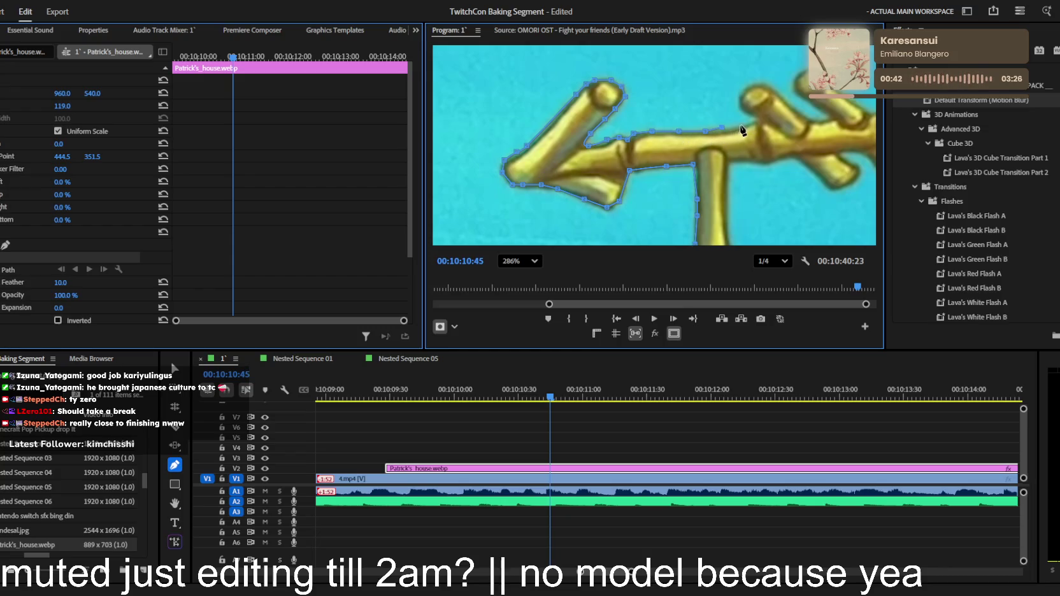
click(745, 125)
Return the playhead to 00:10:10:42 and trace the mask around the right-hand branches
drag(574, 397, 544, 396)
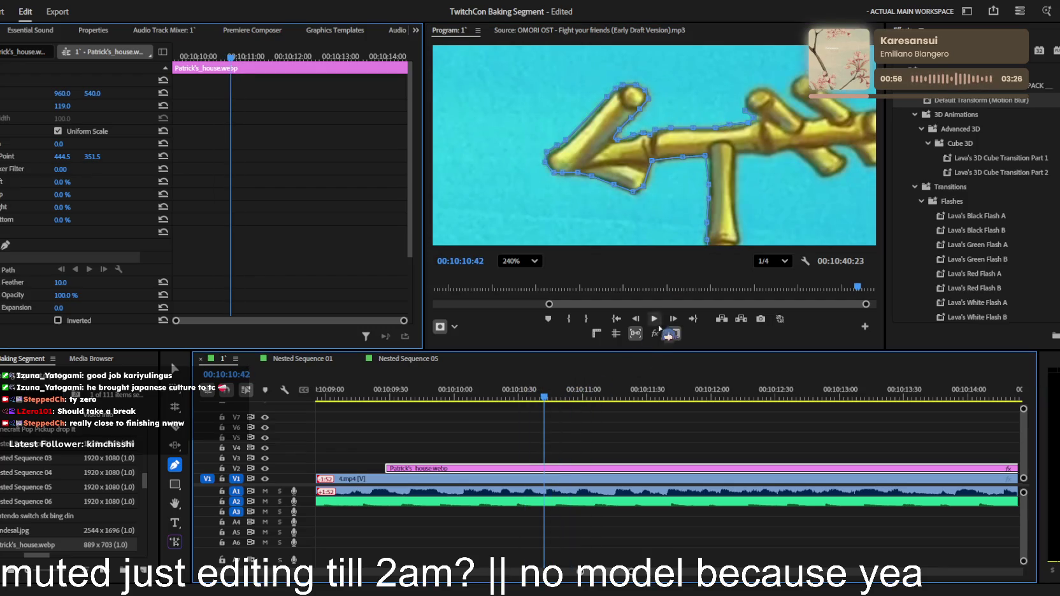
scroll(758, 103, up, 3)
click(742, 84)
click(797, 113)
click(814, 128)
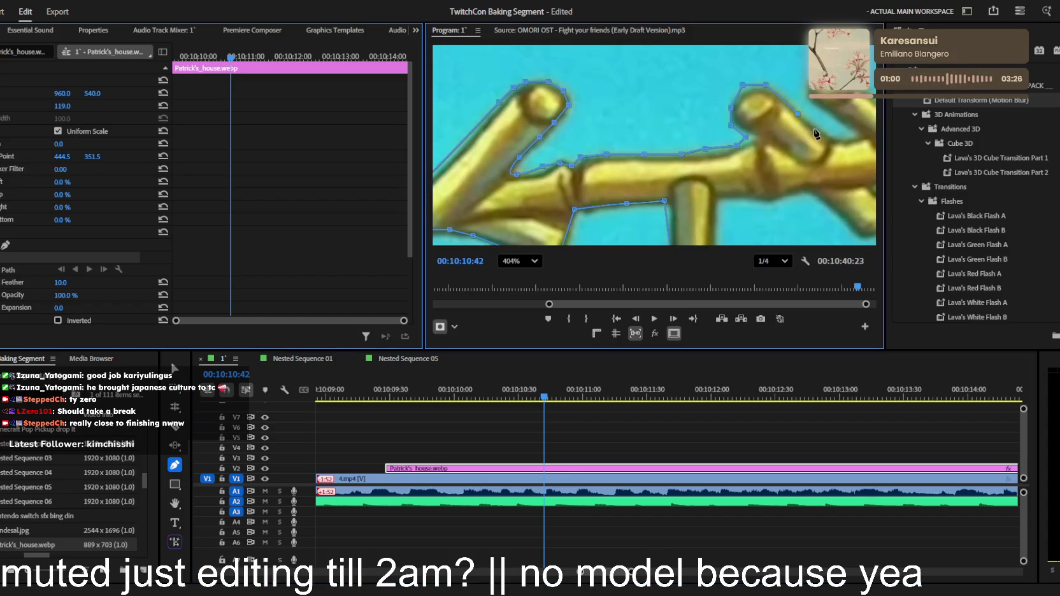
click(831, 136)
click(853, 135)
click(820, 101)
key(h)
mouse_move(707, 202)
mouse_down()
mouse_move(561, 151)
mouse_move(459, 177)
mouse_up()
Reframe the view over the whole arrow and extend the mask along the upper branch's top edge
key(p)
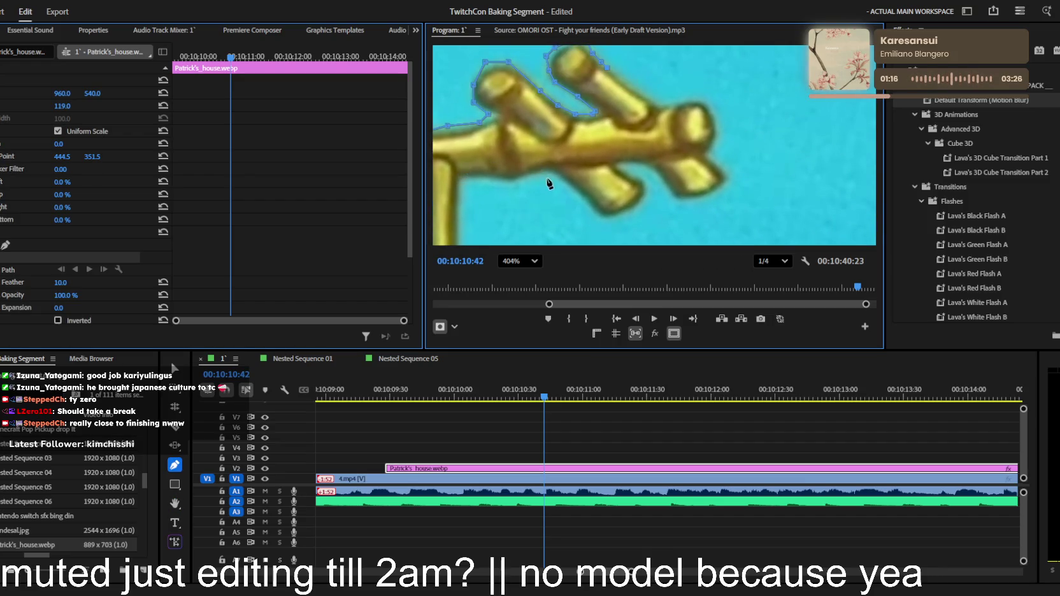
scroll(573, 191, down, 3)
scroll(605, 191, down, 2)
key(h)
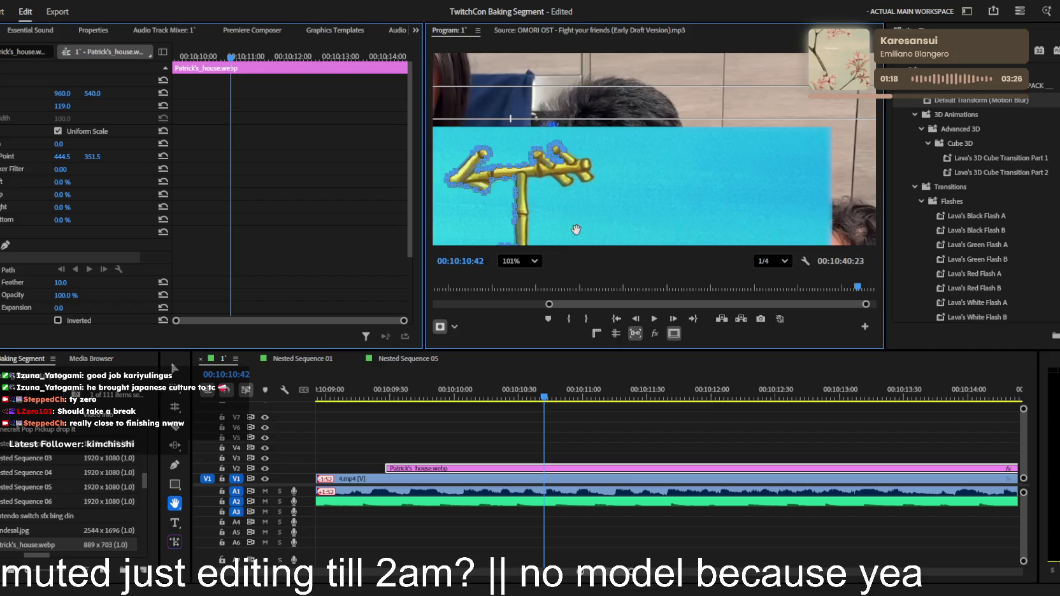
scroll(606, 209, up, 3)
drag(607, 209, 634, 168)
scroll(634, 167, down, 3)
scroll(634, 167, up, 2)
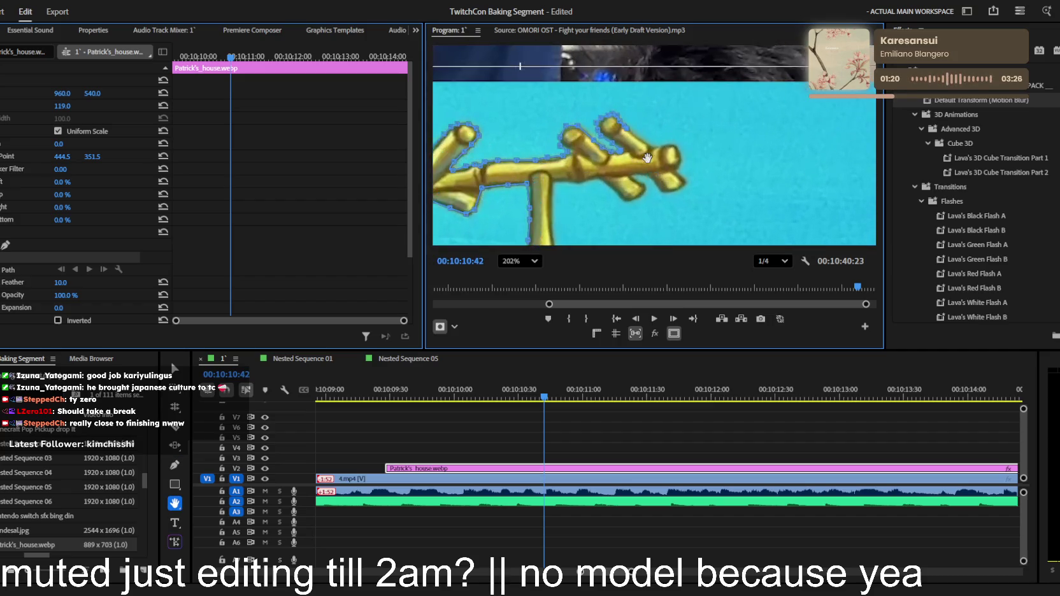
scroll(635, 167, up, 1)
key(p)
click(647, 135)
click(658, 139)
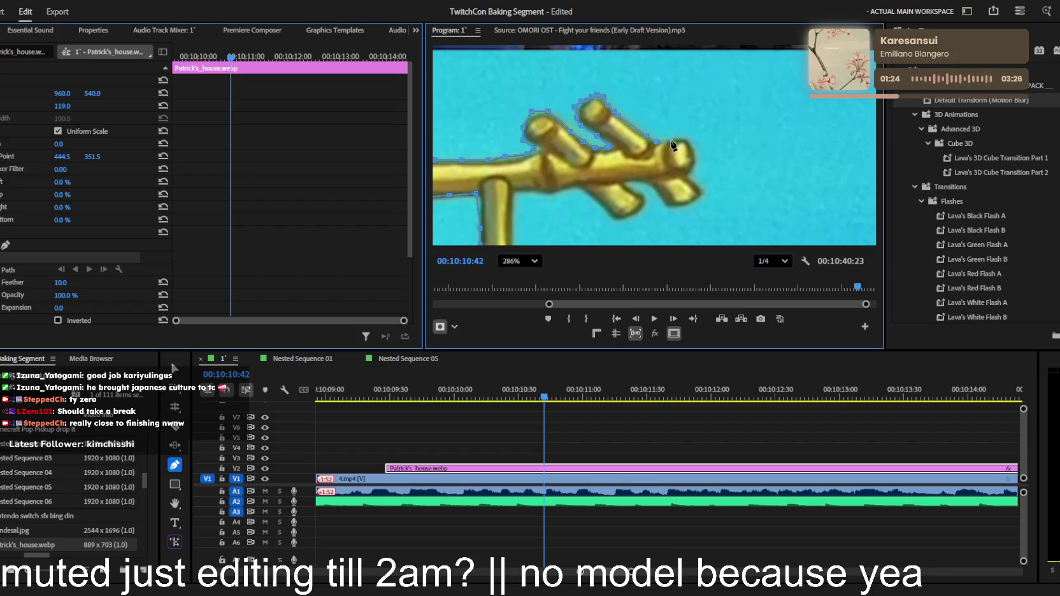
click(682, 139)
Trace the mask down around the branch end, undoing an accidental curved point
scroll(697, 156, up, 2)
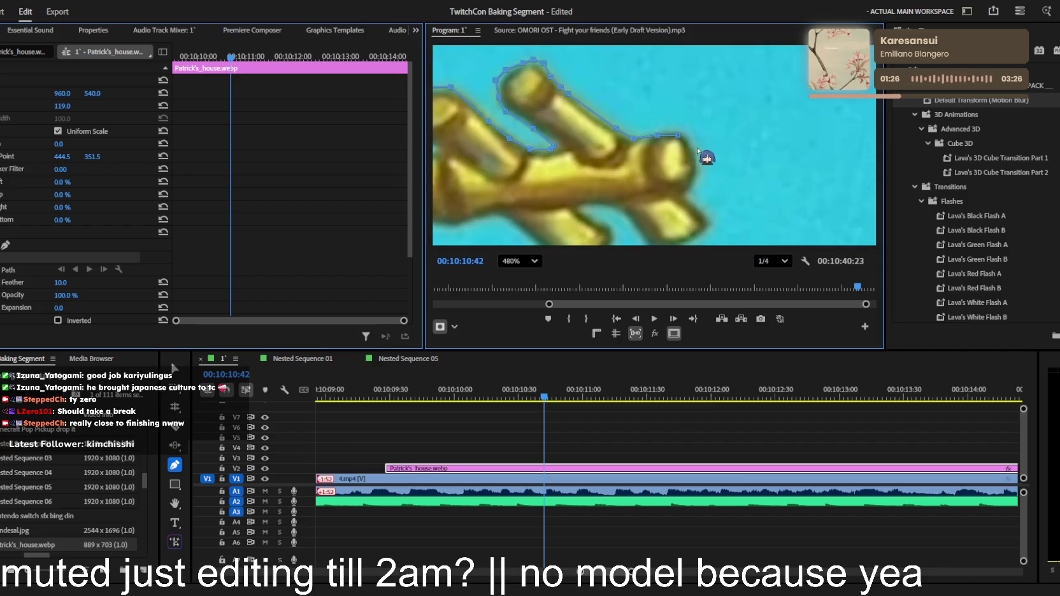
click(694, 165)
click(688, 184)
click(708, 221)
drag(746, 218, 763, 175)
key(ctrl+z)
key(space)
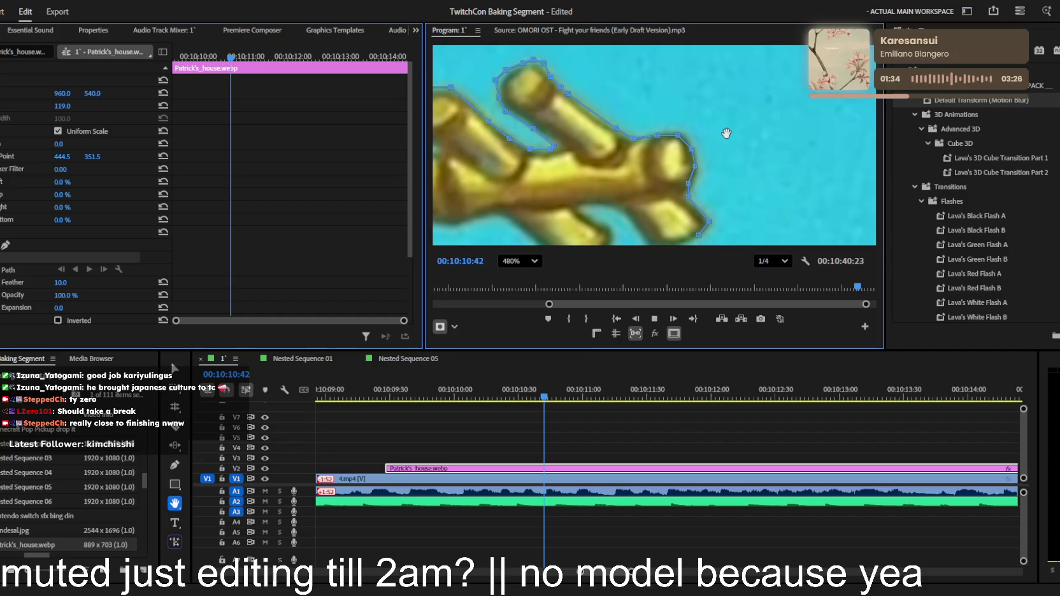
scroll(725, 158, down, 2)
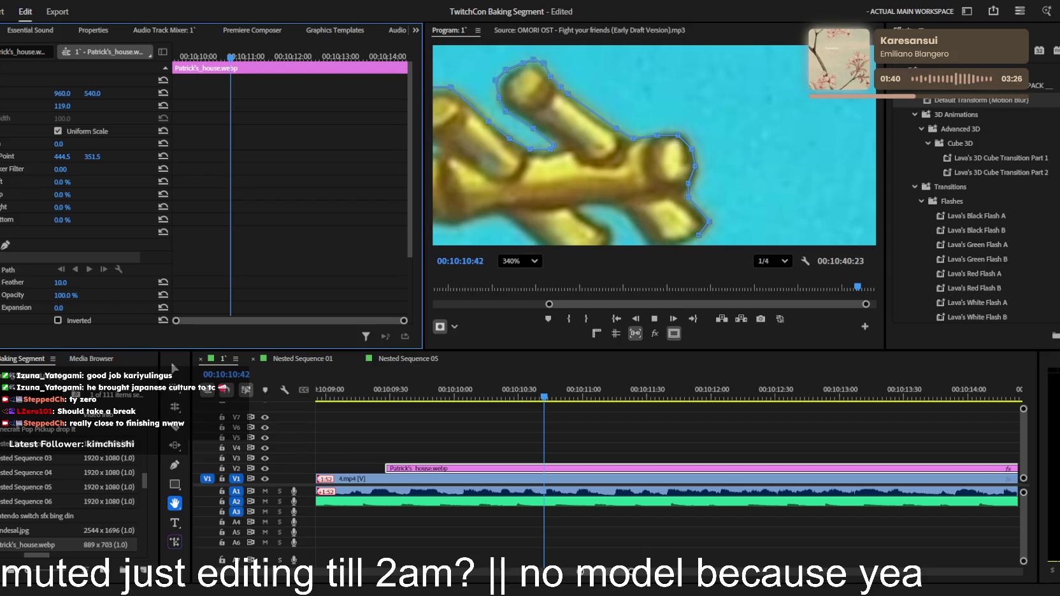
click(606, 184)
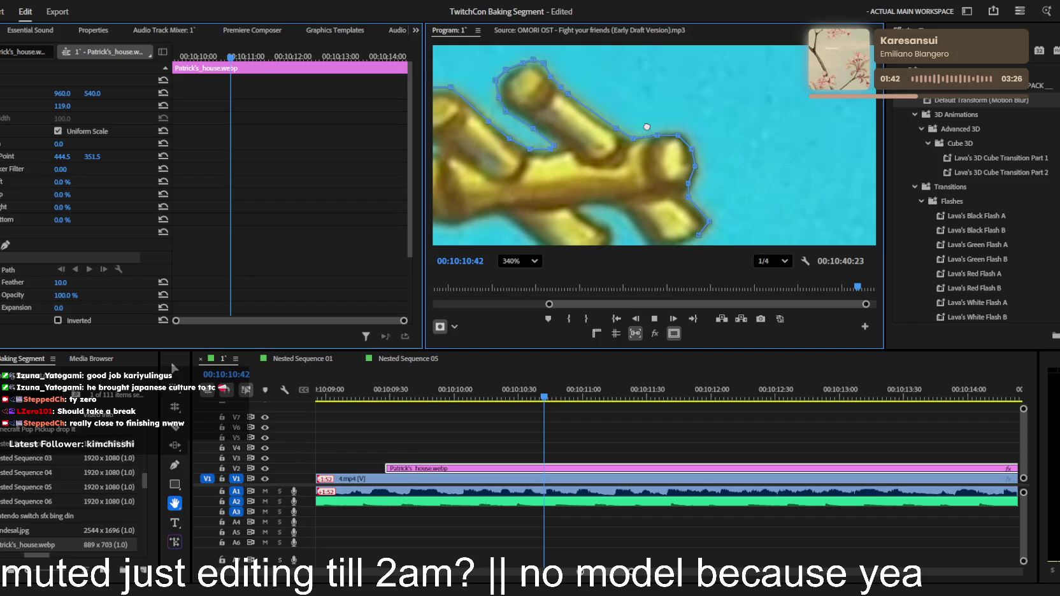
Continue the mask left along the branch underside
key(v)
scroll(464, 50, down, 2)
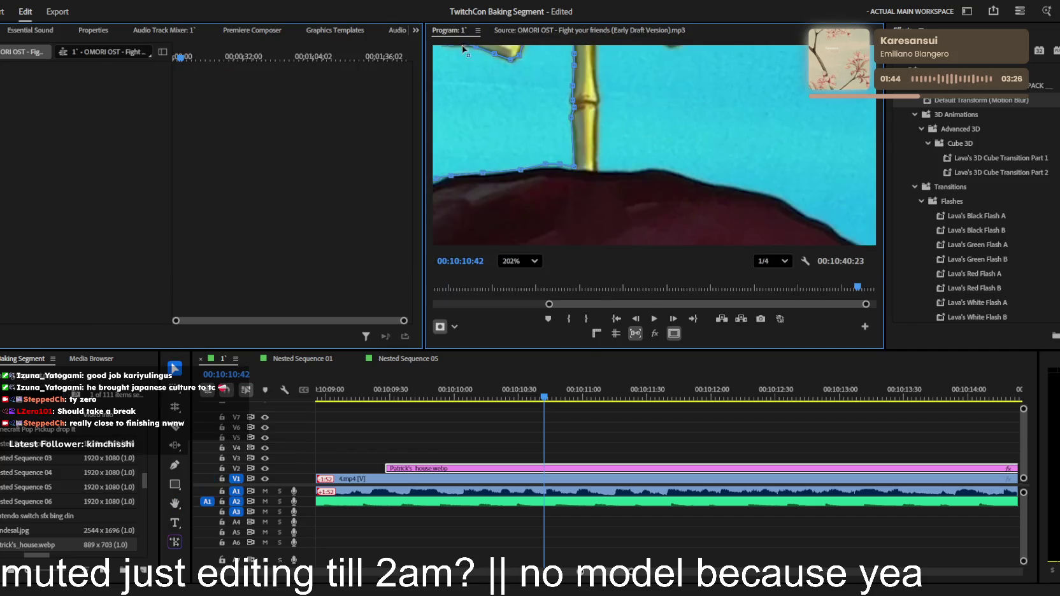
scroll(639, 189, up, 2)
key(h)
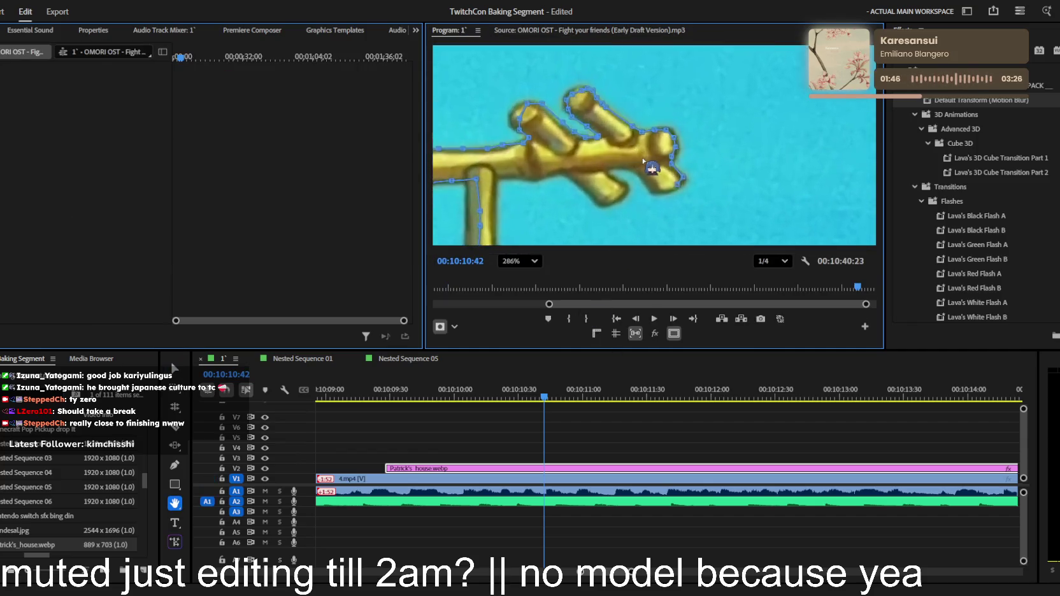
scroll(644, 161, up, 2)
key(p)
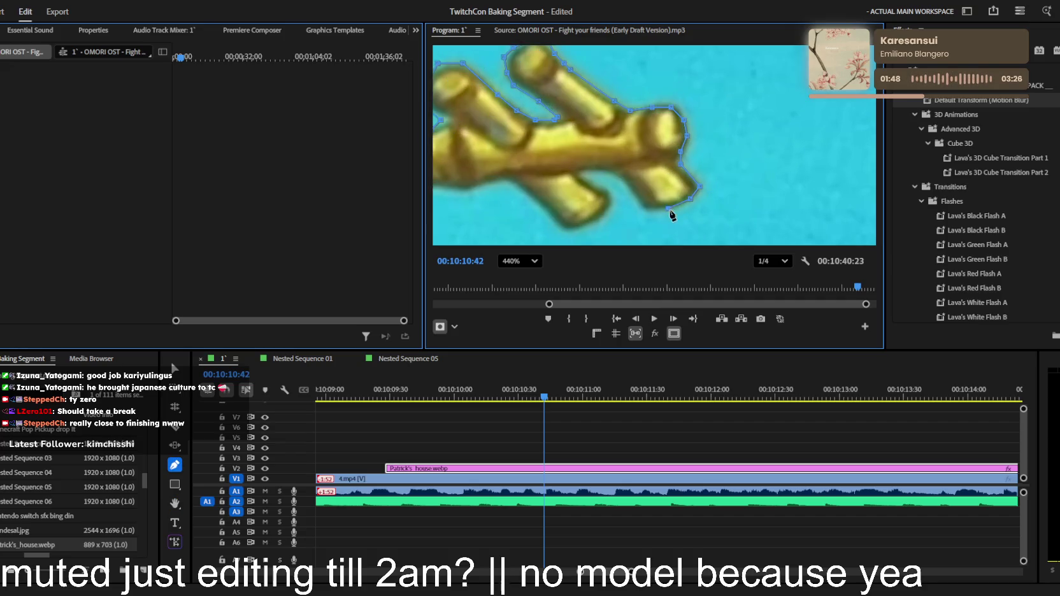
click(601, 171)
click(586, 180)
click(484, 187)
Add a curved mask point where the branch meets the bamboo pole
drag(558, 188, 730, 156)
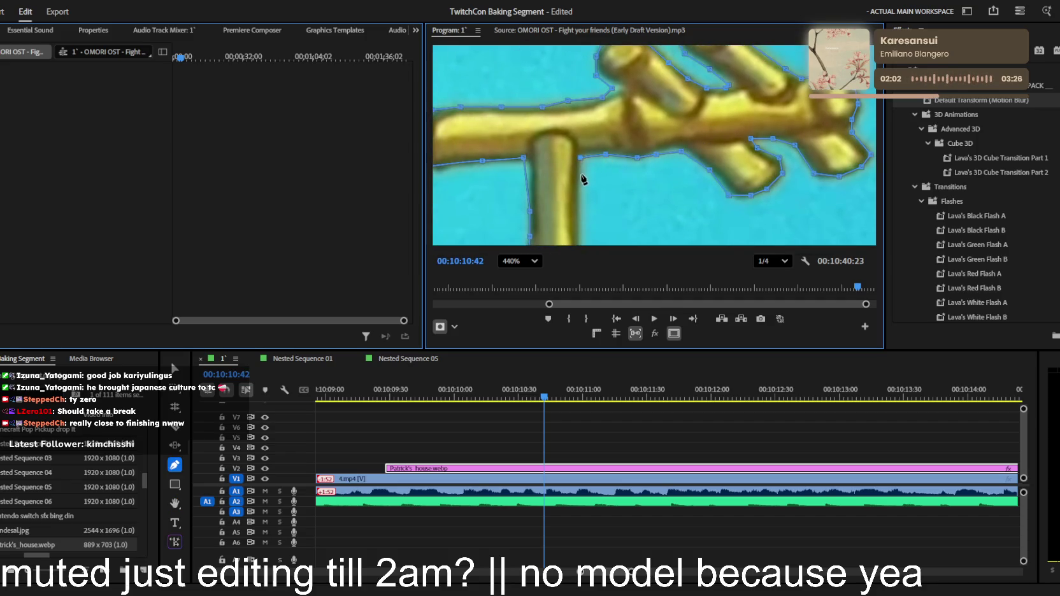
drag(621, 142, 625, 167)
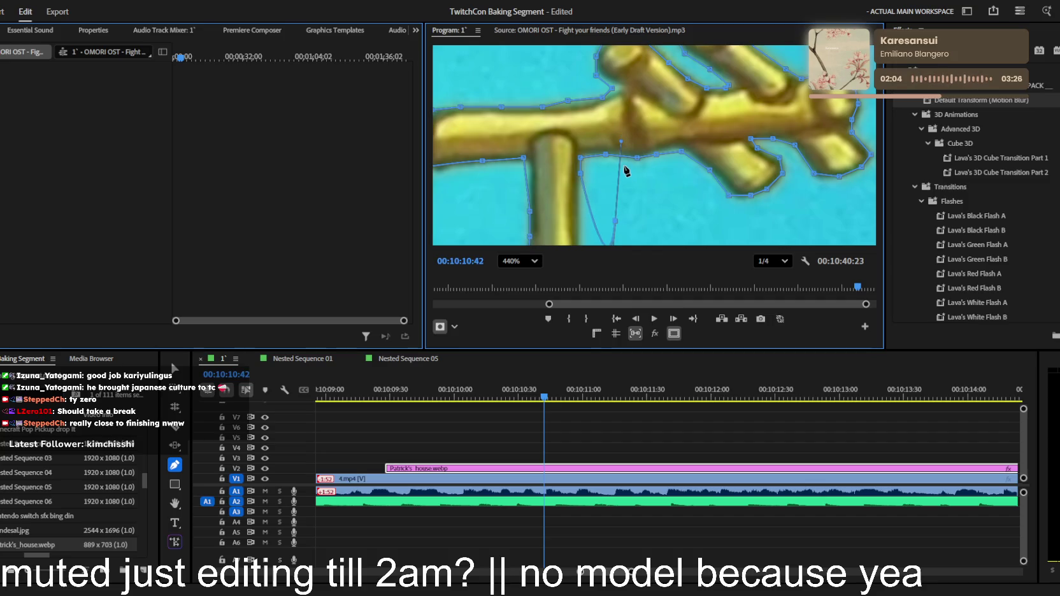
key(h)
drag(639, 218, 679, 90)
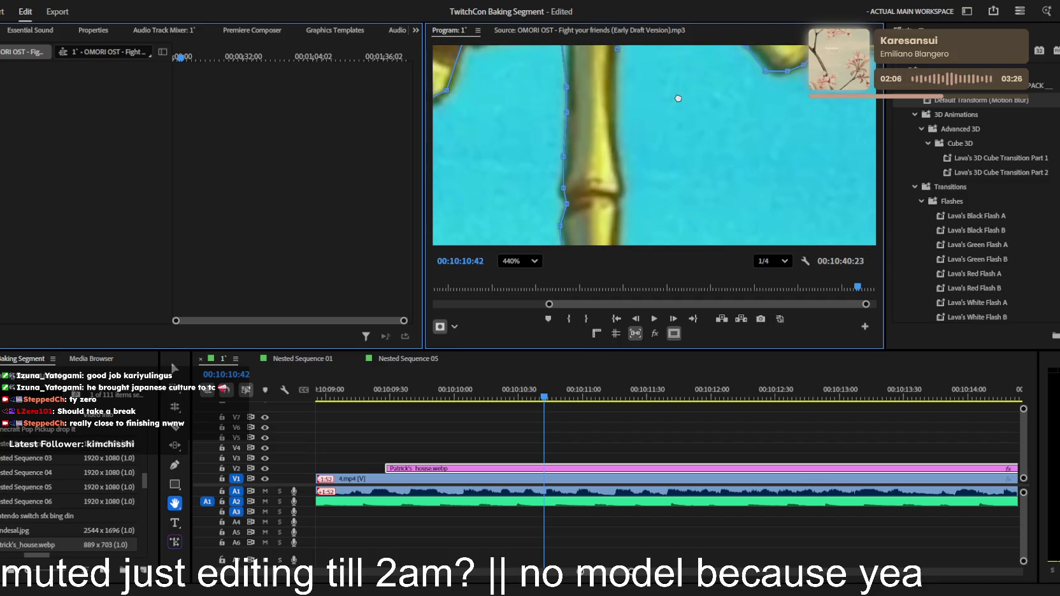
key(p)
Trace the mask down the pole's right edge and bring up the house clip's mask settings
click(614, 65)
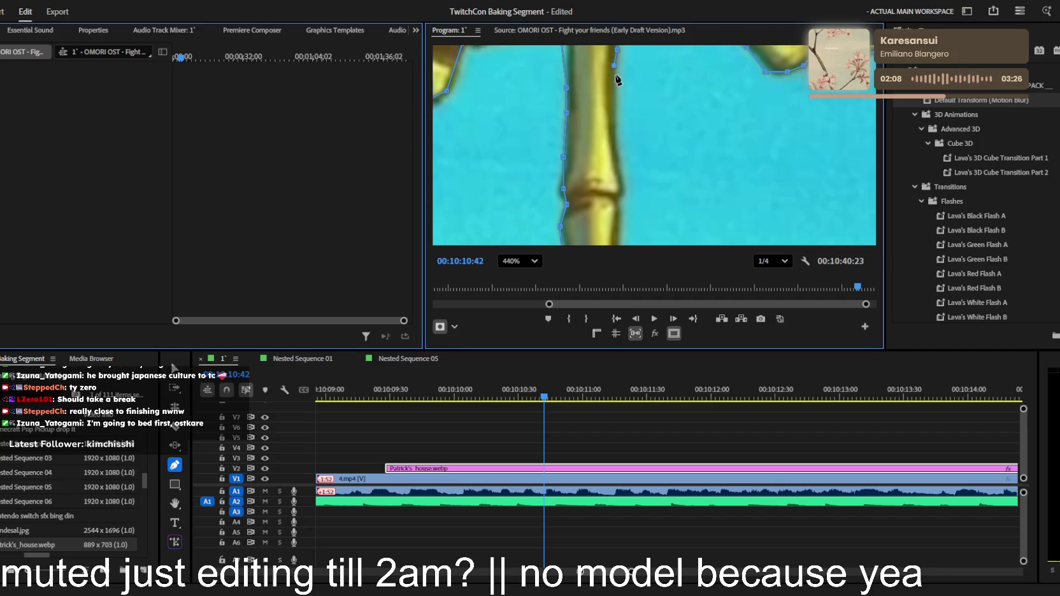
click(614, 93)
click(613, 118)
click(613, 147)
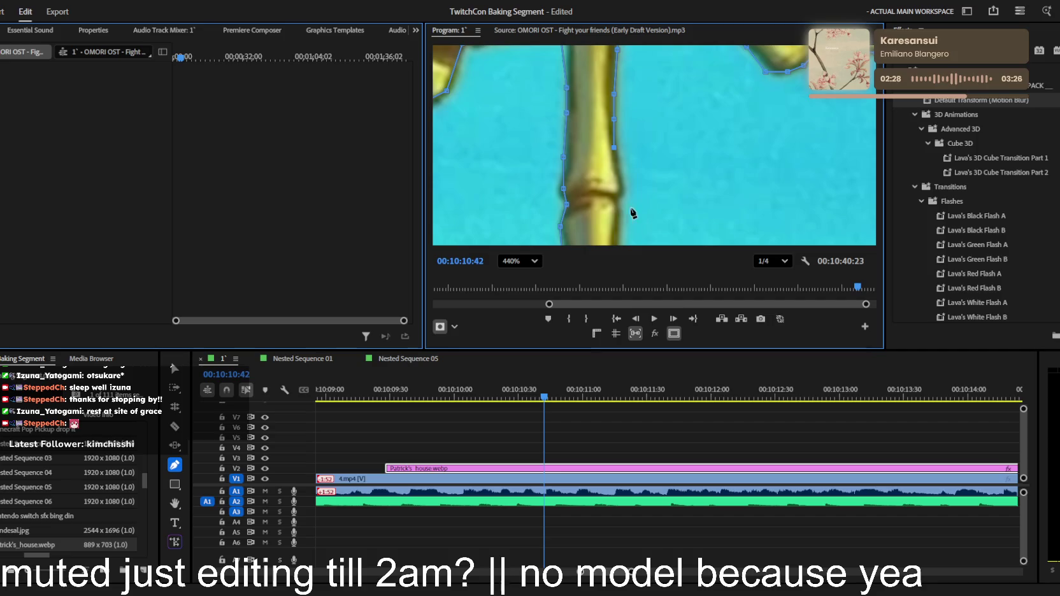
scroll(662, 207, down, 1)
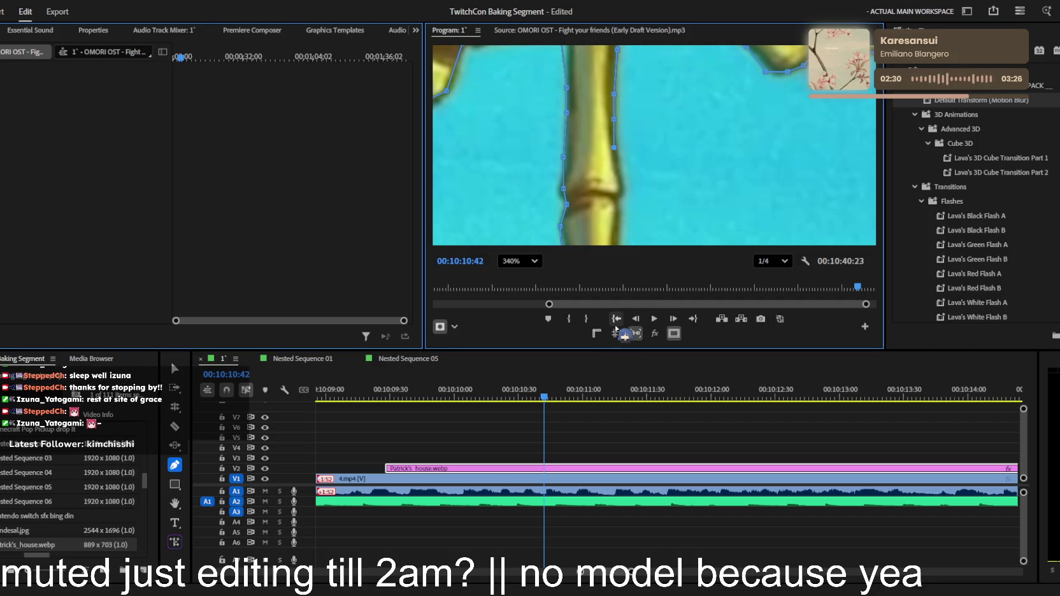
mouse_move(621, 397)
mouse_down()
mouse_move(295, 400)
mouse_move(656, 400)
mouse_move(625, 399)
mouse_up()
Extend the mask down the bamboo's right edge and along the ground edge
key(h)
mouse_move(703, 220)
mouse_down()
mouse_move(698, 177)
mouse_move(716, 131)
mouse_up()
key(p)
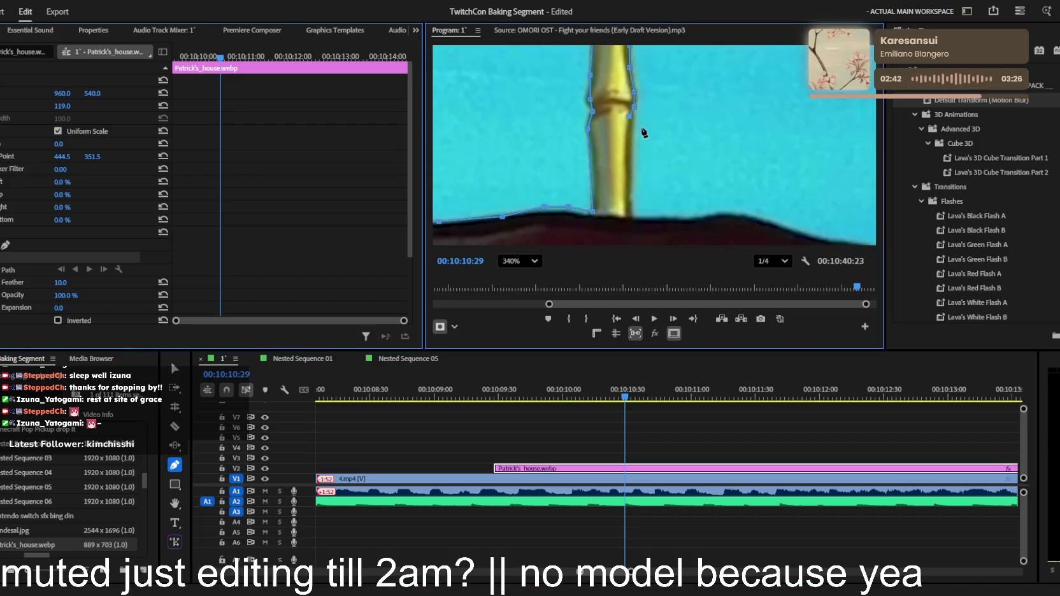
click(630, 134)
click(629, 162)
click(661, 213)
click(695, 215)
click(732, 210)
click(762, 219)
Trace the mask along the top of the dark red rock's edge
key(h)
drag(656, 207, 517, 64)
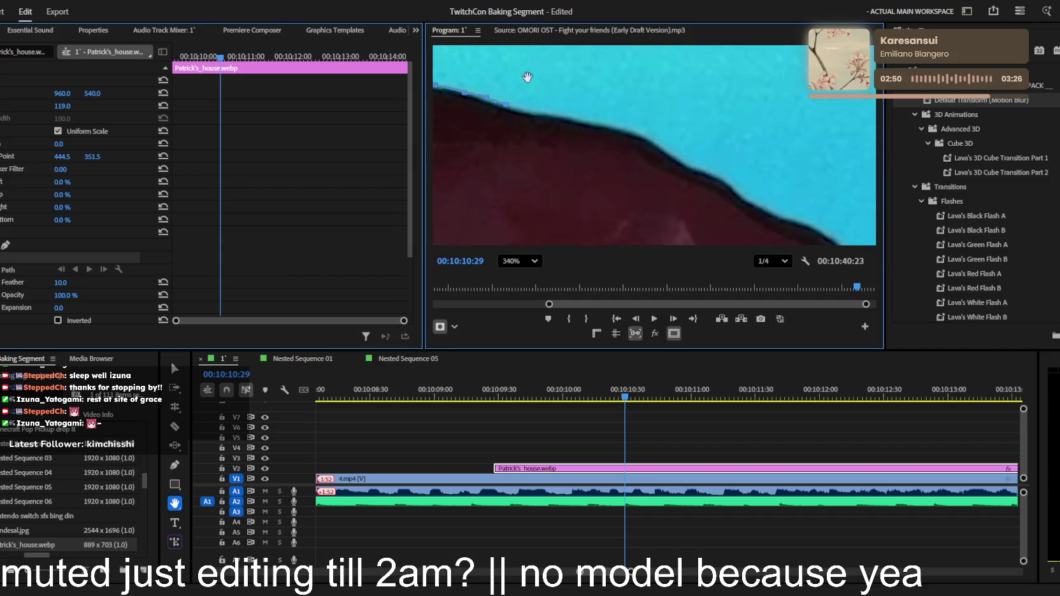
key(p)
click(518, 113)
click(582, 118)
click(623, 130)
click(655, 146)
click(694, 170)
click(752, 202)
click(788, 216)
click(817, 233)
Continue the mask down the rock's slope
key(h)
drag(741, 186, 553, 71)
key(p)
click(584, 95)
click(596, 102)
click(622, 127)
click(650, 151)
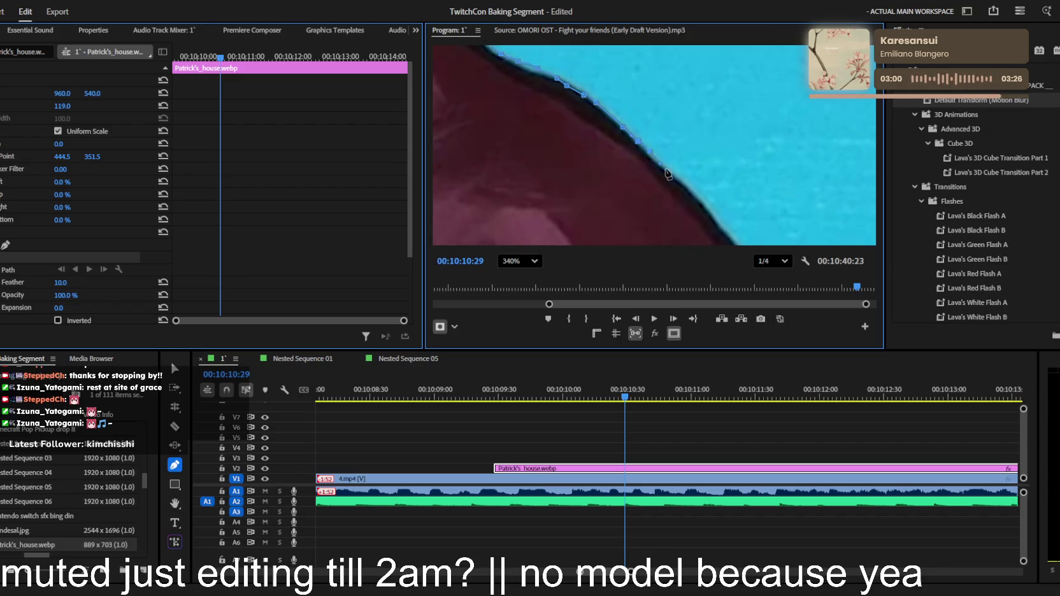
click(684, 183)
click(695, 198)
click(723, 231)
click(728, 237)
Add points further down the rock's edge, redoing misplaced ones
key(h)
drag(752, 183, 593, 82)
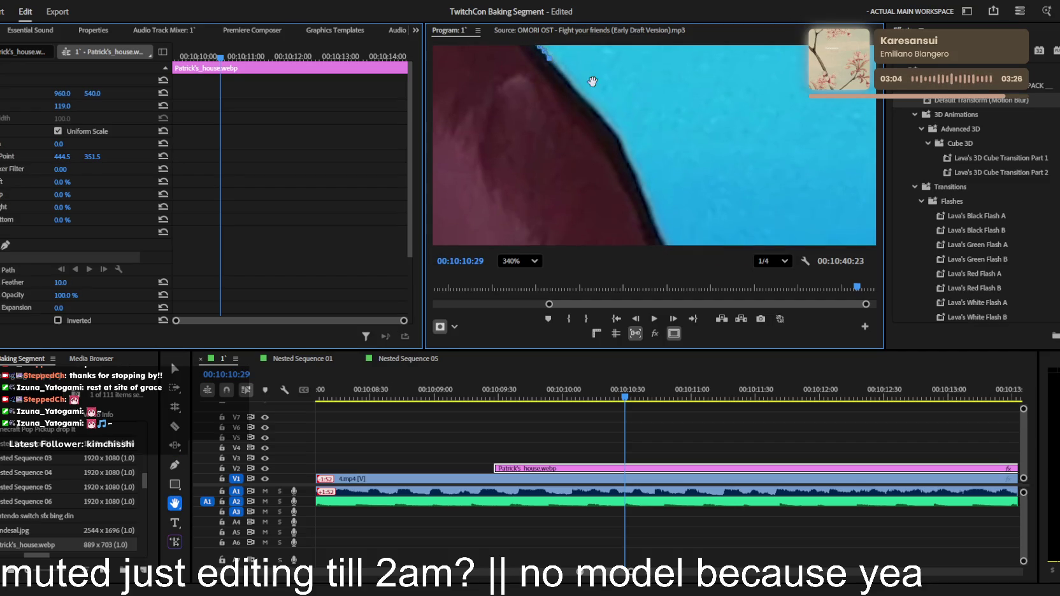
key(p)
click(613, 131)
click(628, 167)
click(645, 200)
key(ctrl+z)
key(ctrl+z)
key(ctrl+z)
key(ctrl+shift+z)
click(644, 202)
click(651, 221)
Trace the mask along the boundary between the rock and the yellow area
key(h)
mouse_move(681, 179)
mouse_down()
mouse_move(672, 142)
mouse_move(604, 62)
mouse_up()
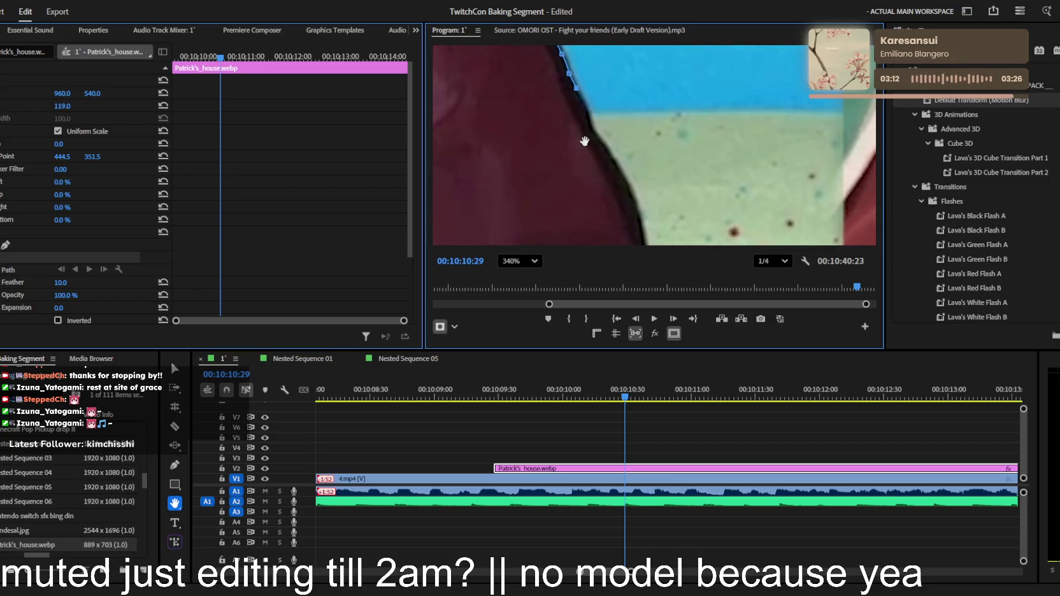
key(p)
click(587, 110)
click(603, 139)
click(615, 161)
click(633, 198)
click(643, 224)
Extend the mask to the rock's lower edge and scrub nearby frames to check the overlay
key(h)
drag(643, 239, 648, 56)
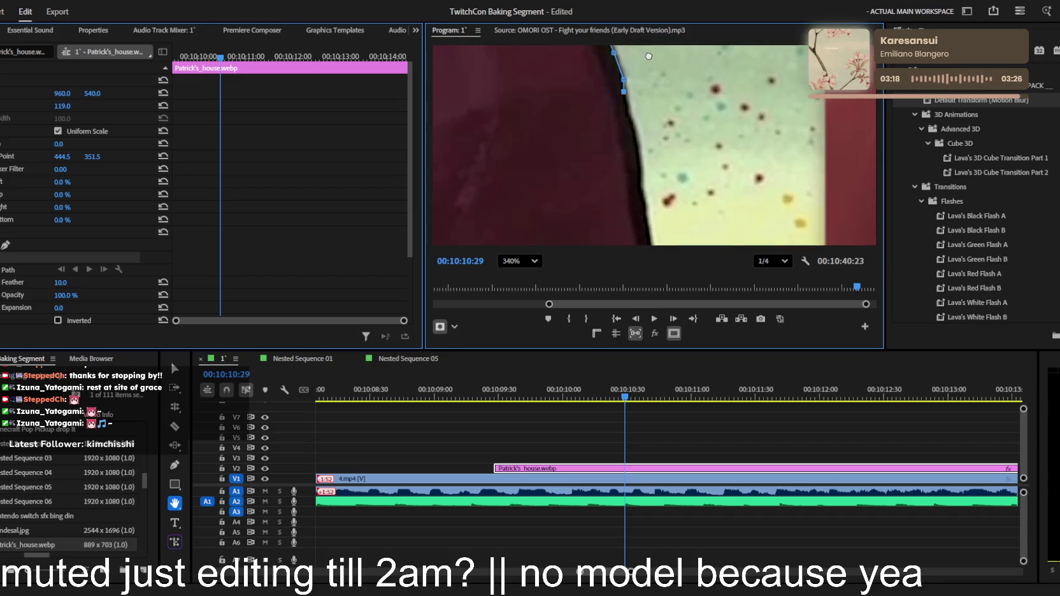
key(p)
click(638, 143)
click(640, 163)
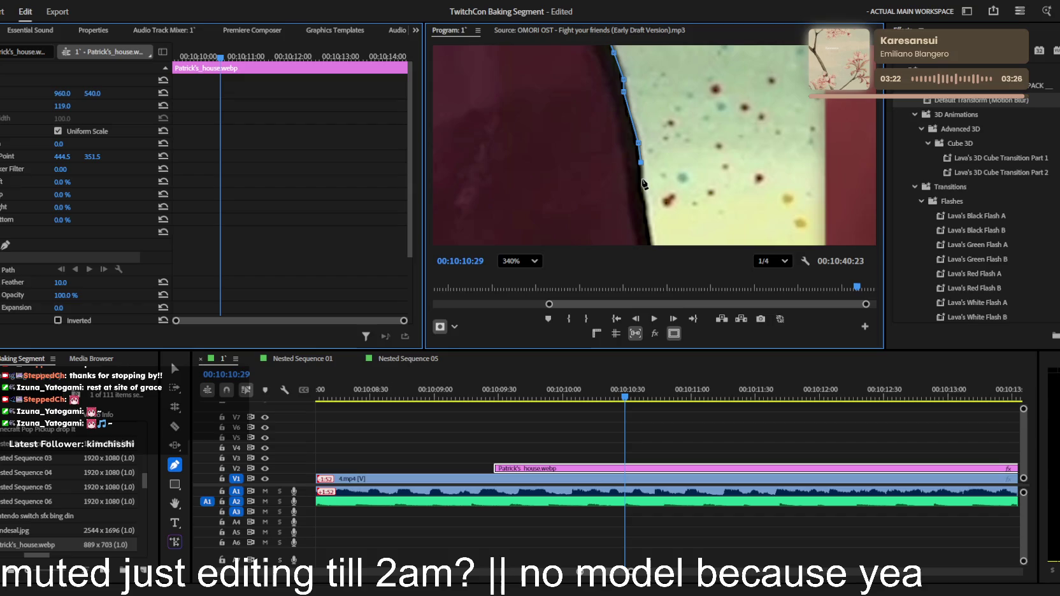
click(648, 223)
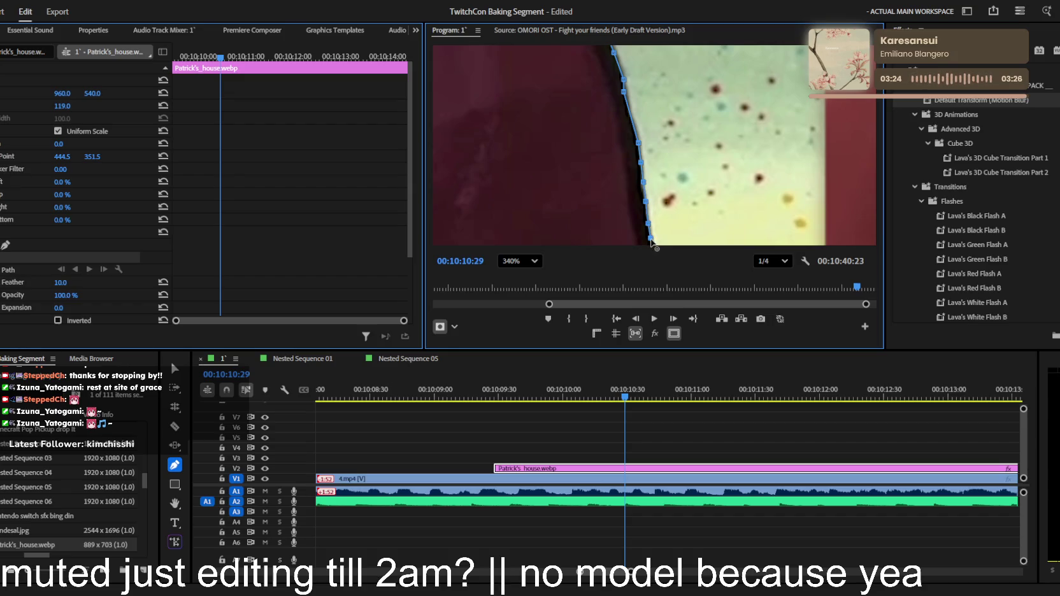
key(h)
drag(624, 214, 608, 42)
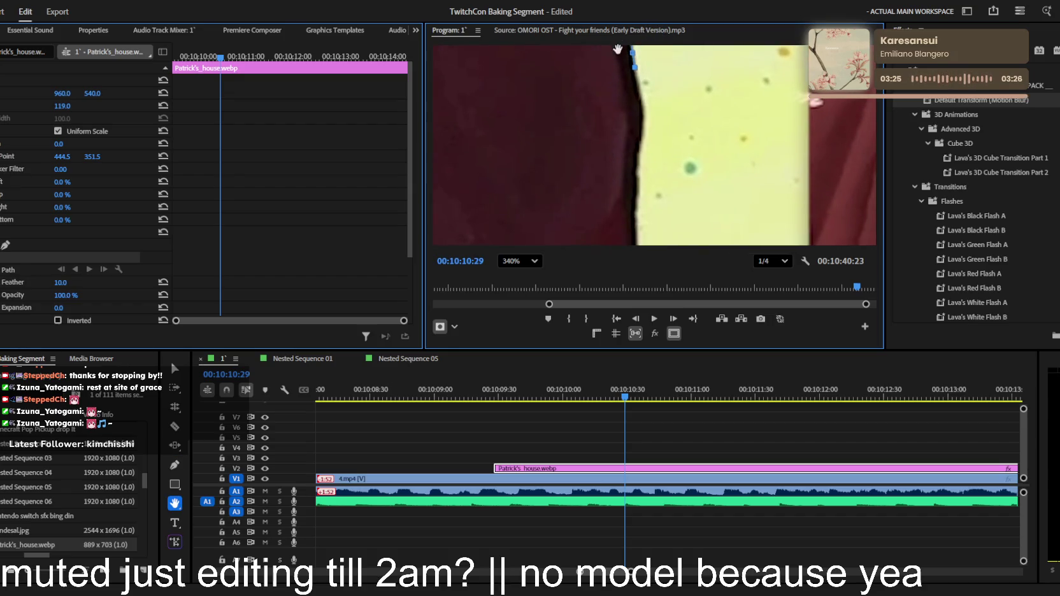
key(p)
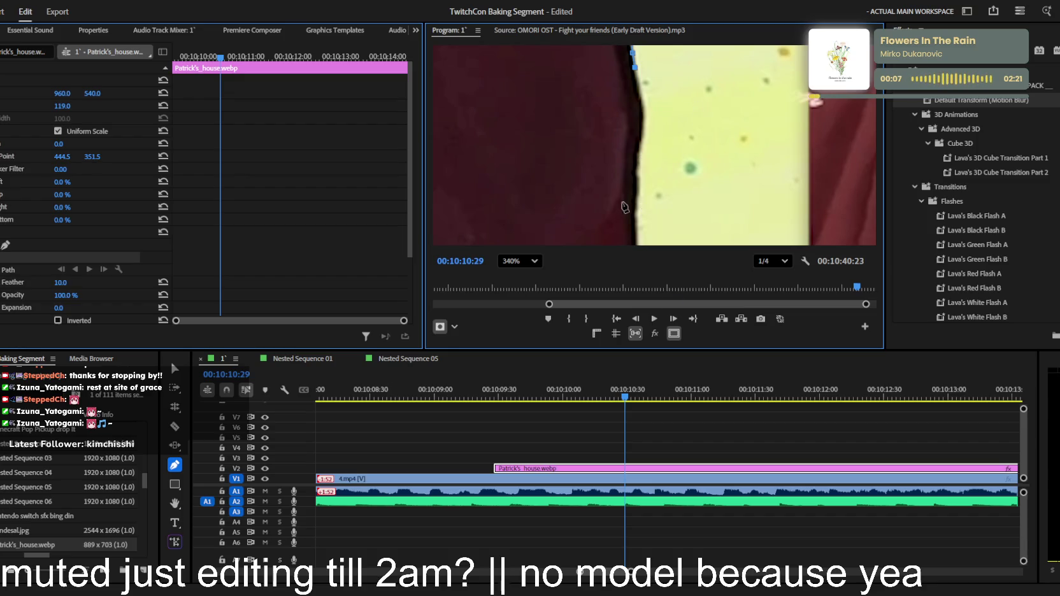
mouse_move(643, 391)
mouse_down()
mouse_move(718, 408)
mouse_move(629, 393)
mouse_up()
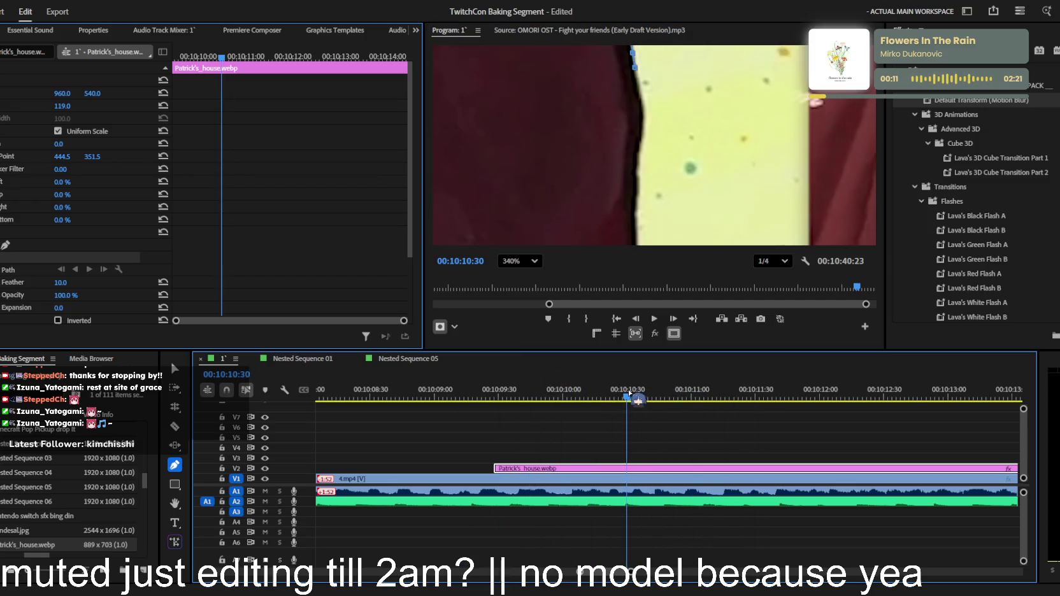
Add Pen mask points down the rock's right edge, panning and undoing one misplaced point
click(642, 107)
click(639, 133)
click(637, 155)
click(637, 209)
key(h)
drag(610, 220, 662, 112)
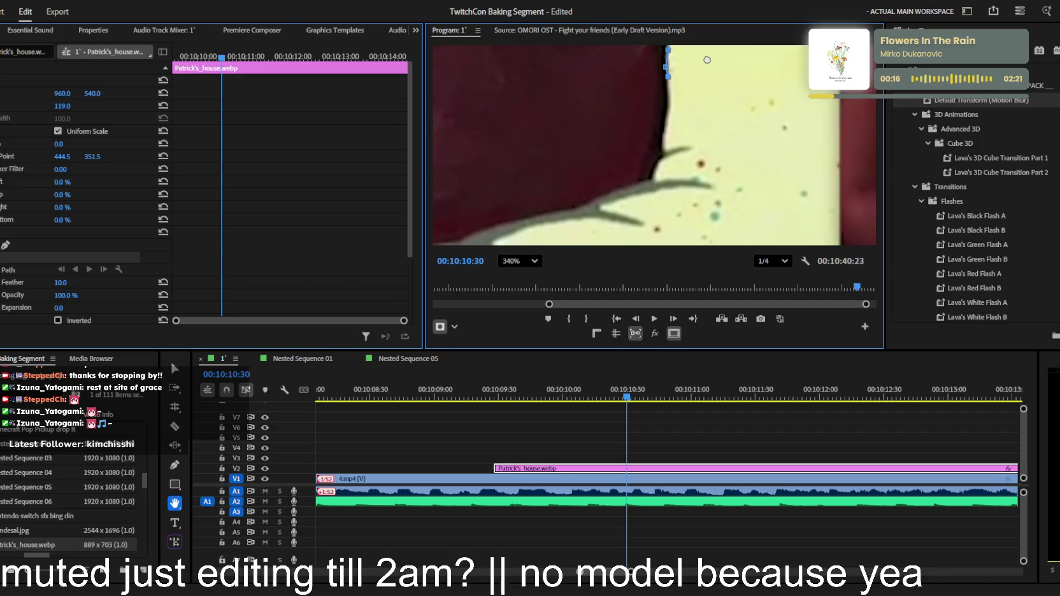
key(p)
click(667, 106)
click(663, 128)
click(656, 162)
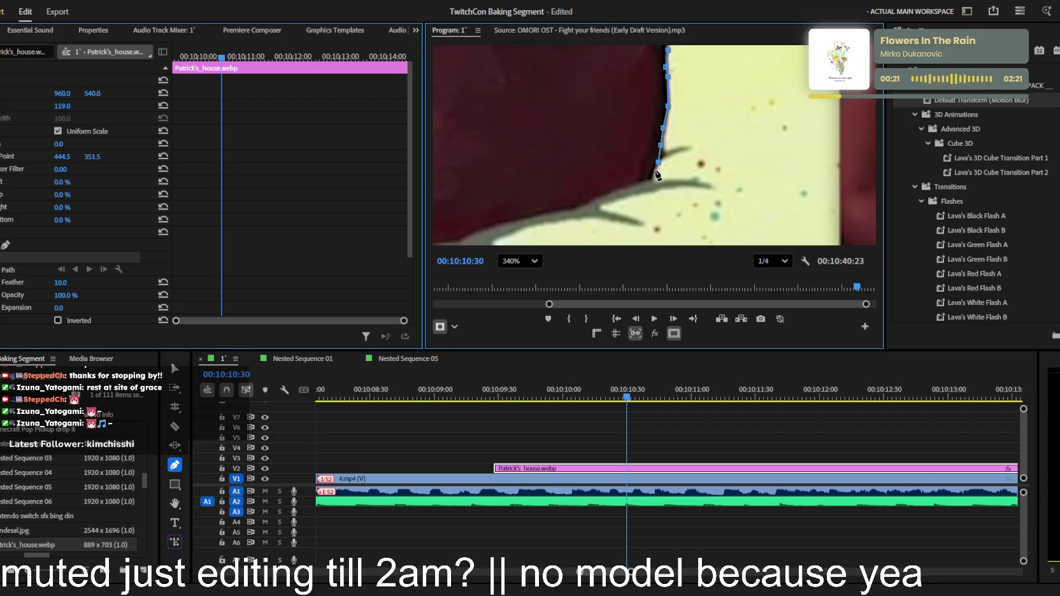
key(ctrl+z)
Turn the mask path left and extend it along the shadow edge
click(631, 184)
click(582, 206)
click(487, 227)
click(459, 239)
key(h)
drag(523, 162, 730, 45)
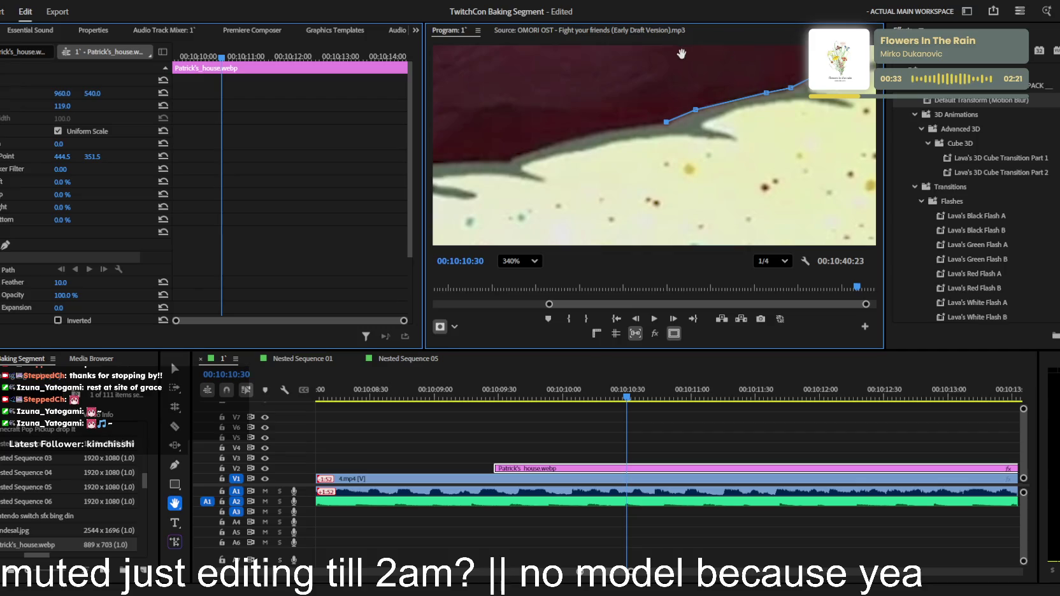
key(p)
click(639, 127)
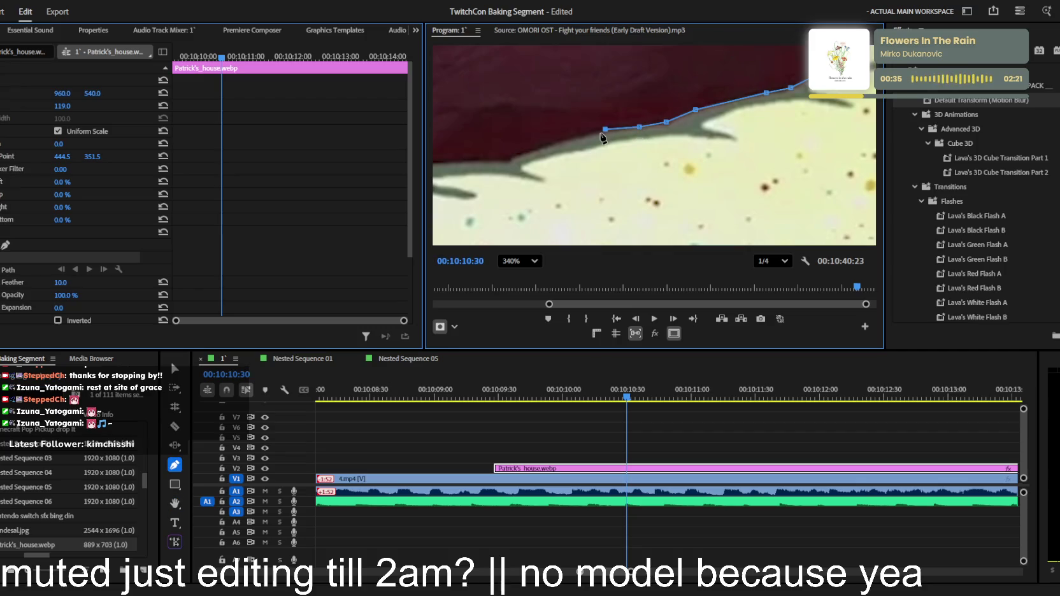
click(557, 144)
click(532, 151)
click(505, 161)
Pan left and trace a run of mask points along the shadow edge
key(h)
drag(574, 140, 867, 124)
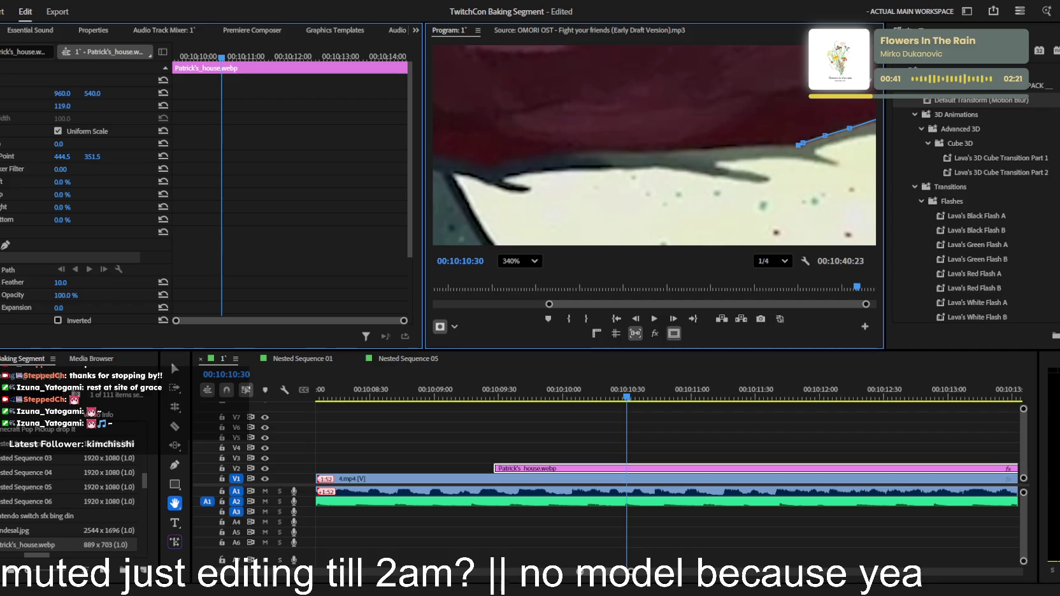
key(p)
click(779, 145)
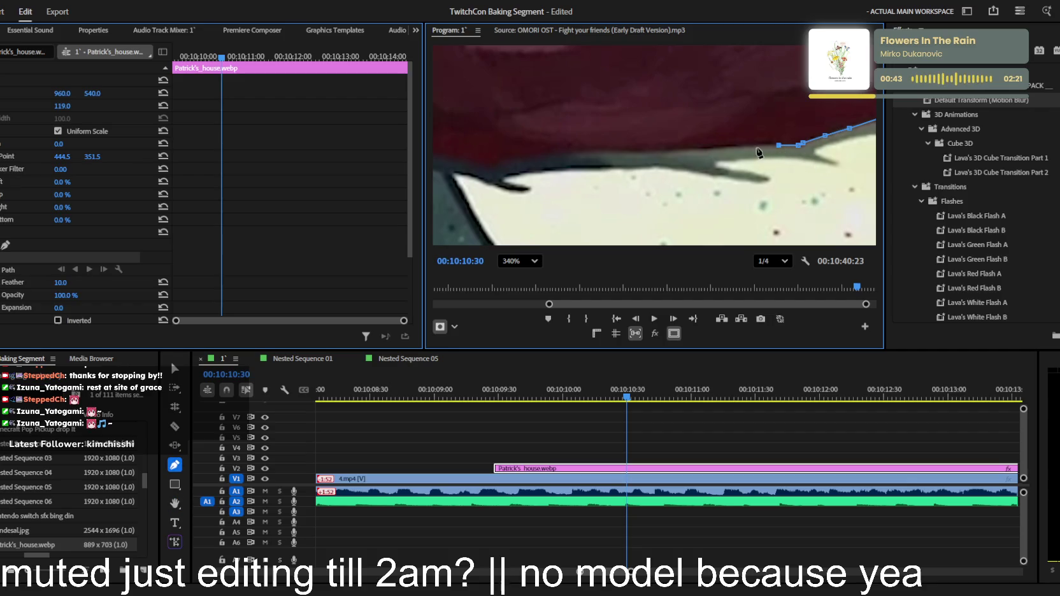
click(732, 147)
click(701, 148)
click(669, 150)
click(639, 152)
click(602, 152)
click(559, 158)
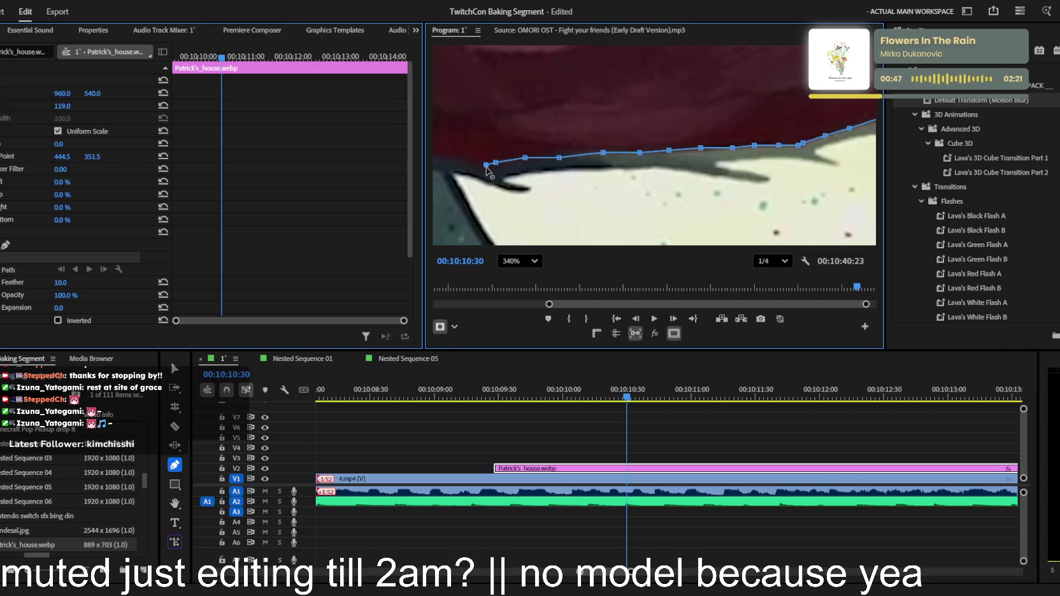
key(h)
drag(627, 94, 842, 102)
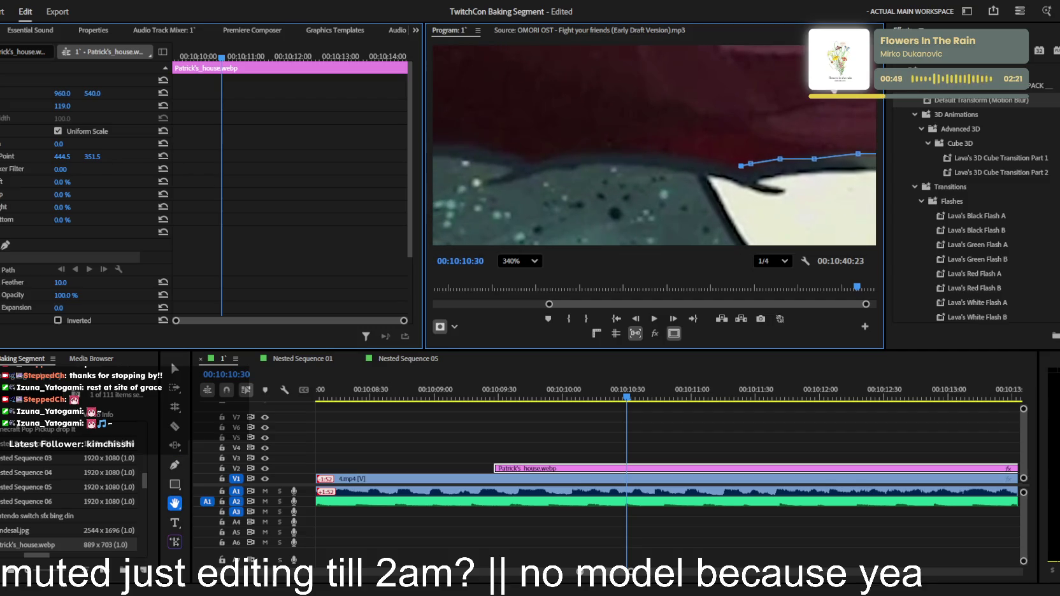
key(o)
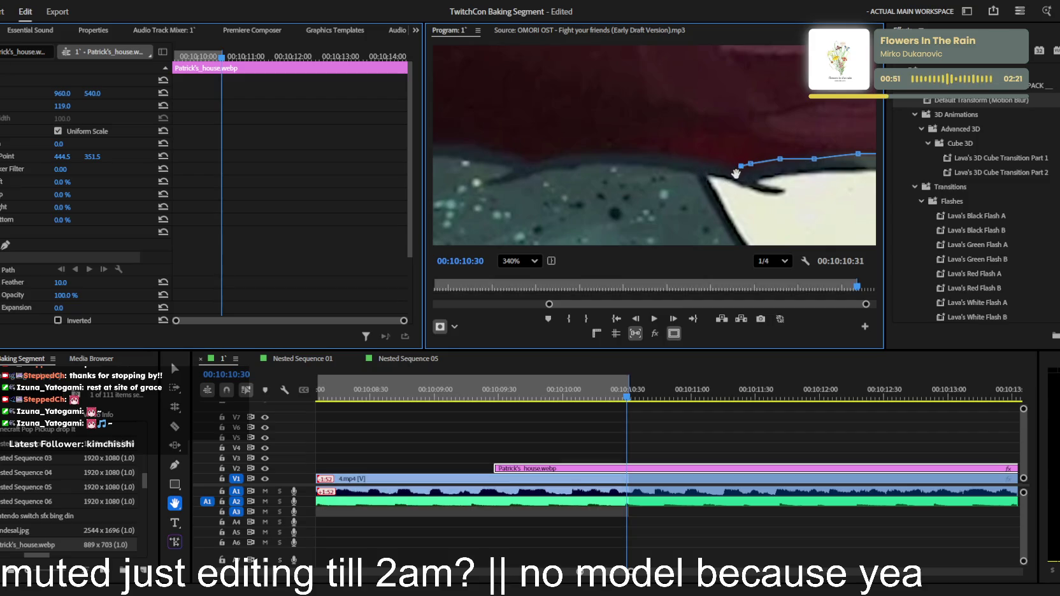
Continue the mask leftward with straight and curved points on the shadow edge
key(p)
click(722, 161)
drag(677, 154, 618, 152)
click(570, 153)
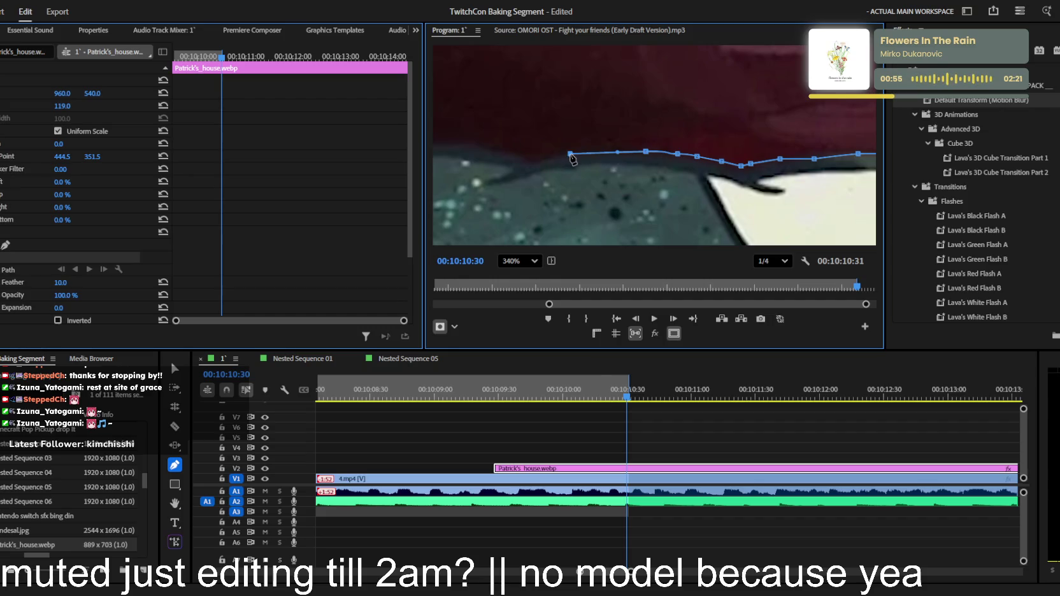
click(533, 156)
click(523, 161)
drag(497, 151, 478, 148)
click(458, 144)
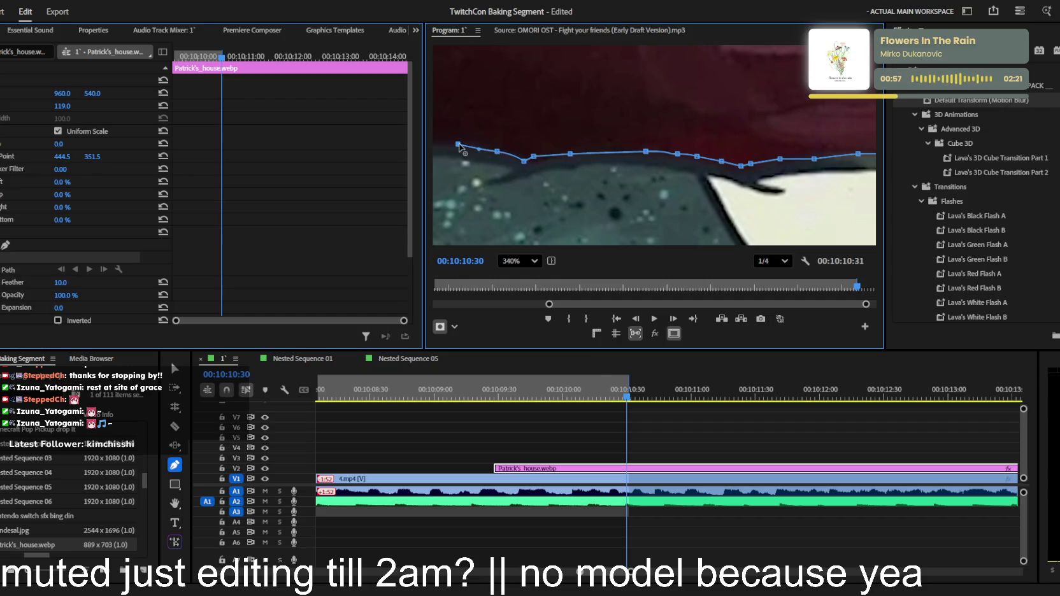
Pan further and add five more mask points leftward along the edge
key(h)
drag(561, 141, 808, 124)
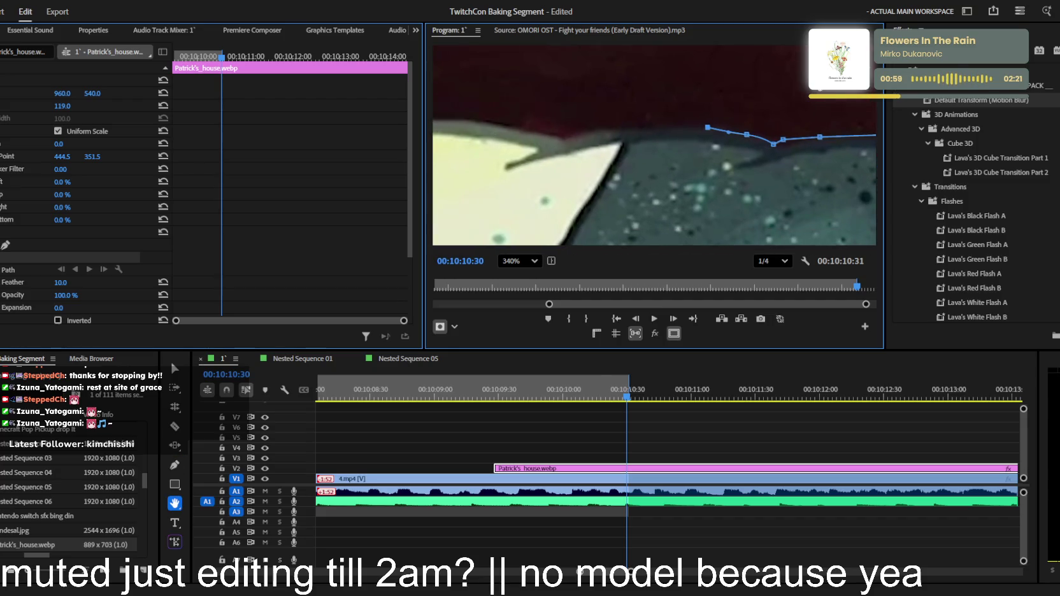
key(p)
click(651, 129)
click(593, 132)
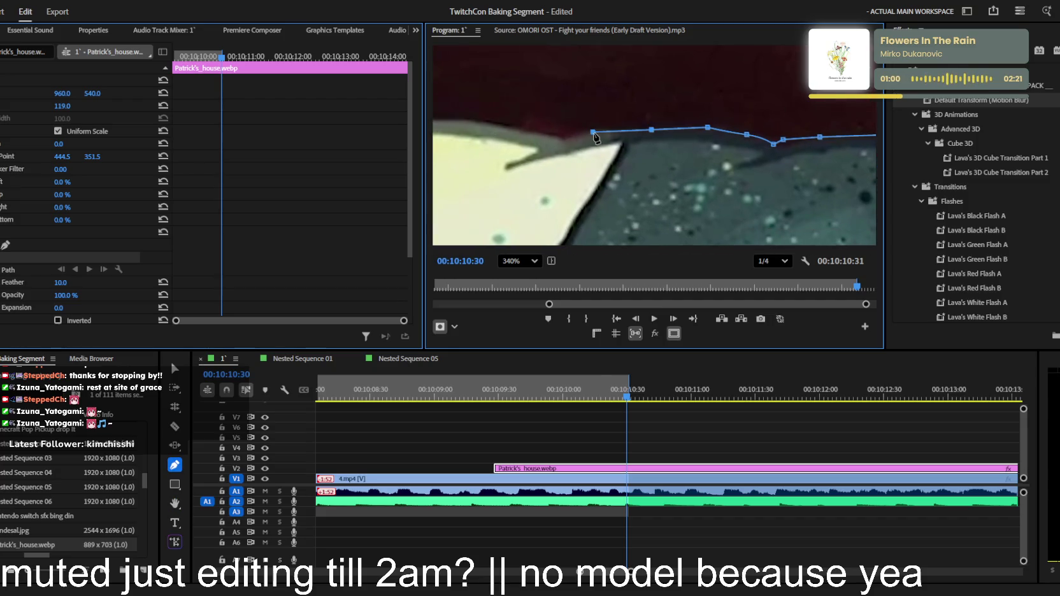
click(558, 139)
click(496, 122)
click(442, 119)
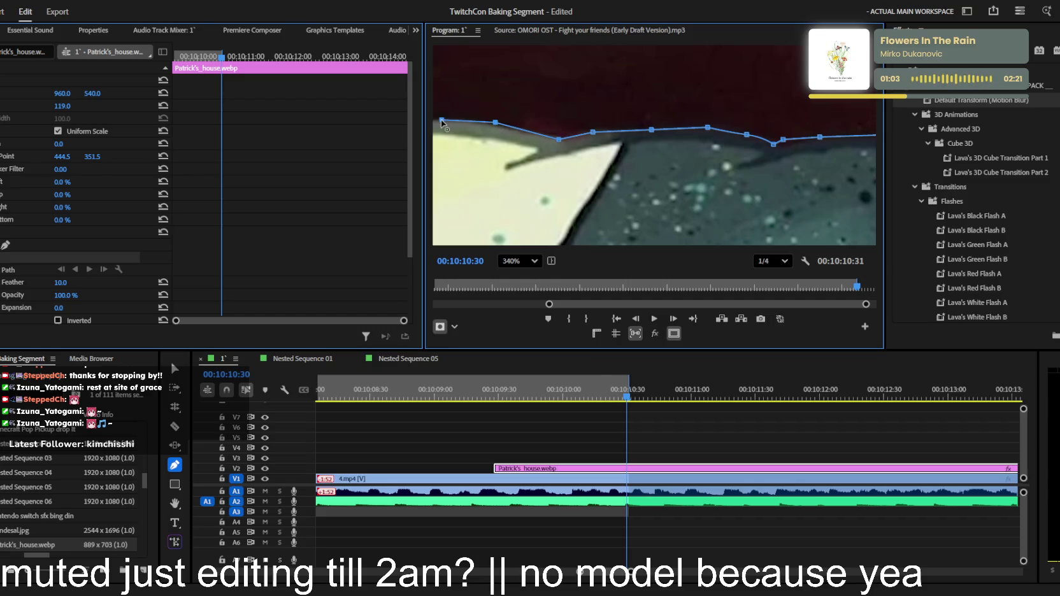
Extend the mask further left, replacing the misplaced end points with a redrawn point
key(h)
drag(576, 81, 853, 117)
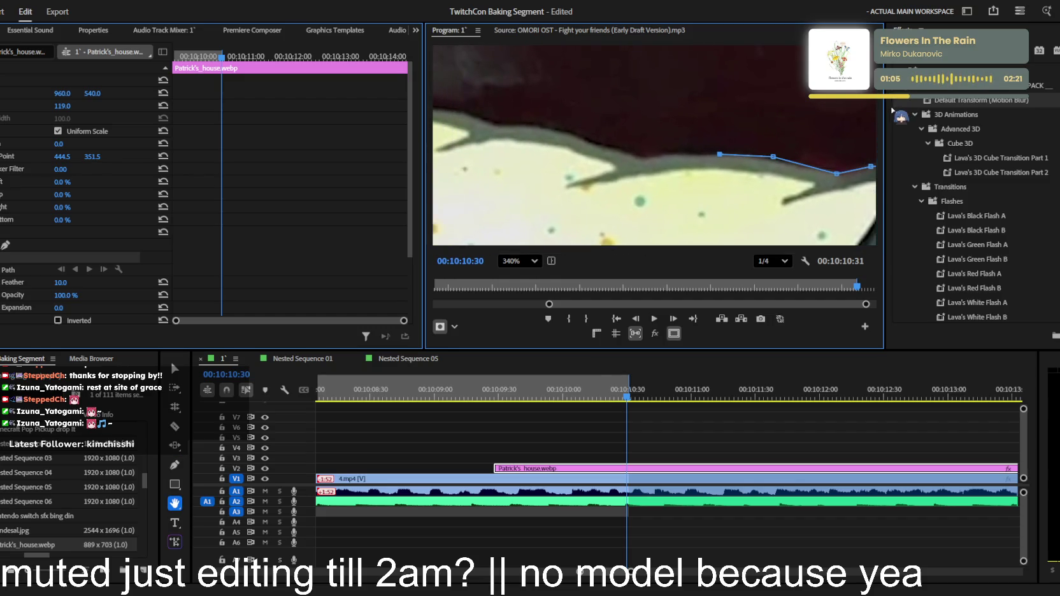
key(p)
click(688, 154)
click(641, 156)
click(610, 147)
click(537, 125)
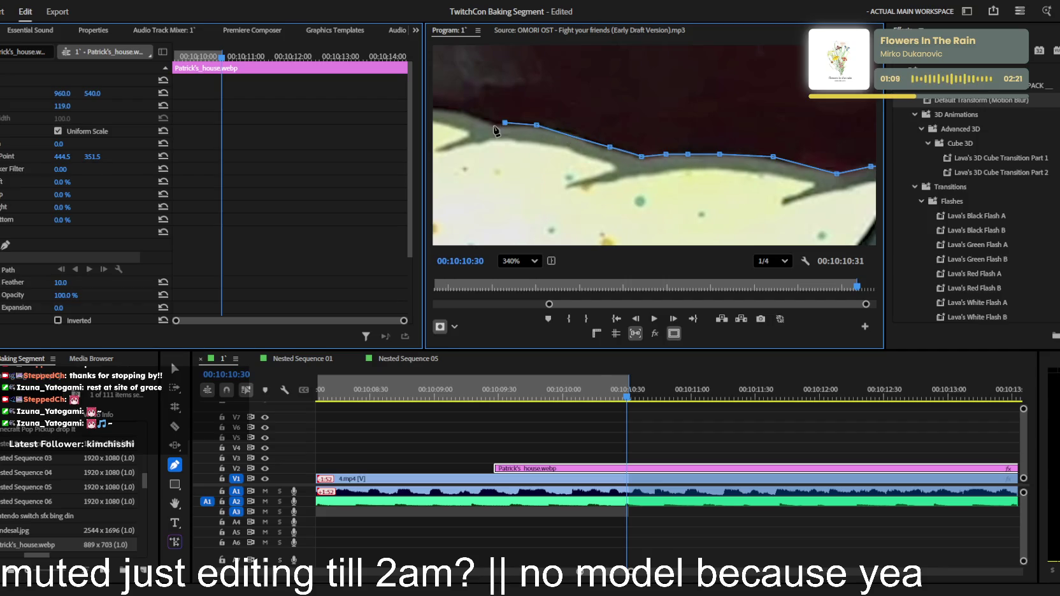
key(ctrl+z)
drag(505, 122, 500, 125)
Trace the last stretch of shadow edge and close the mask on its first point
key(h)
mouse_move(633, 114)
mouse_down()
mouse_move(913, 154)
mouse_move(957, 179)
mouse_up()
key(p)
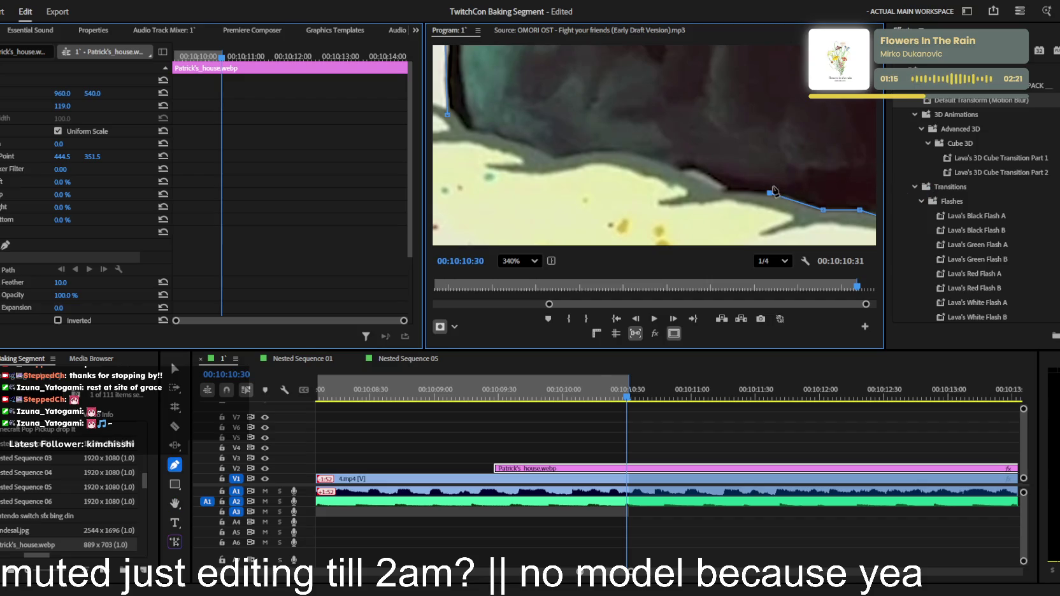
click(723, 188)
click(686, 163)
click(652, 154)
click(606, 149)
click(584, 149)
click(549, 154)
click(524, 141)
click(481, 133)
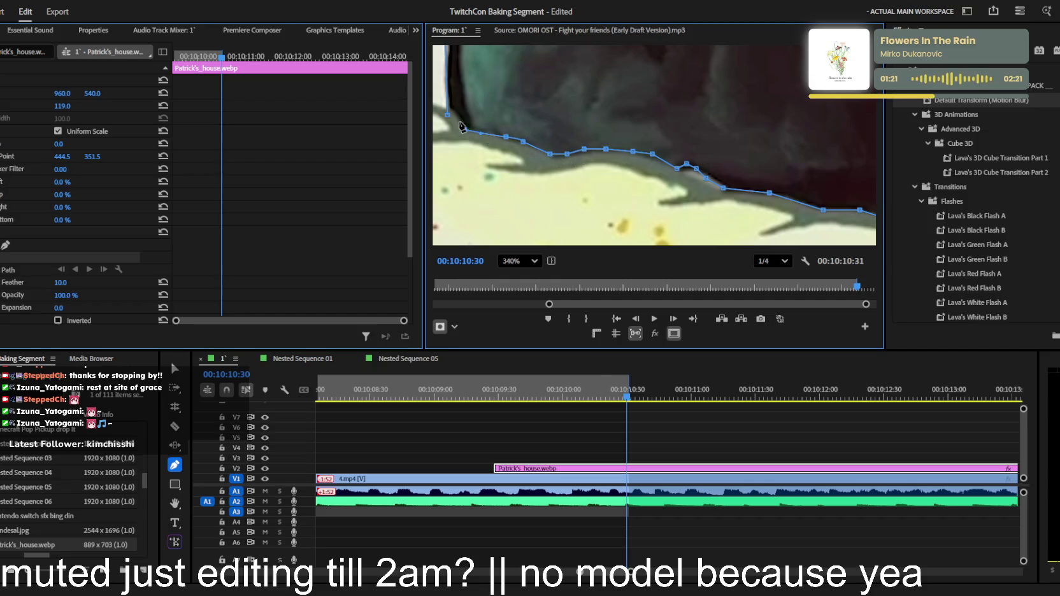
click(450, 116)
scroll(677, 122, down, 5)
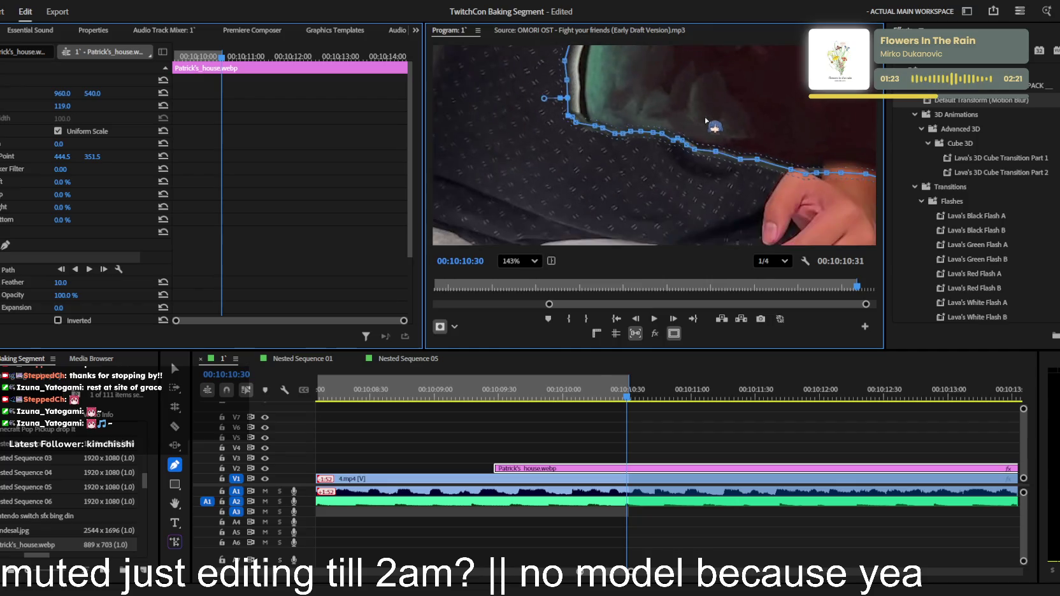
Set the Patrick's_house.webp mask's Mask Expansion to -5.0, toggling selection to preview the edge
click(519, 260)
click(519, 274)
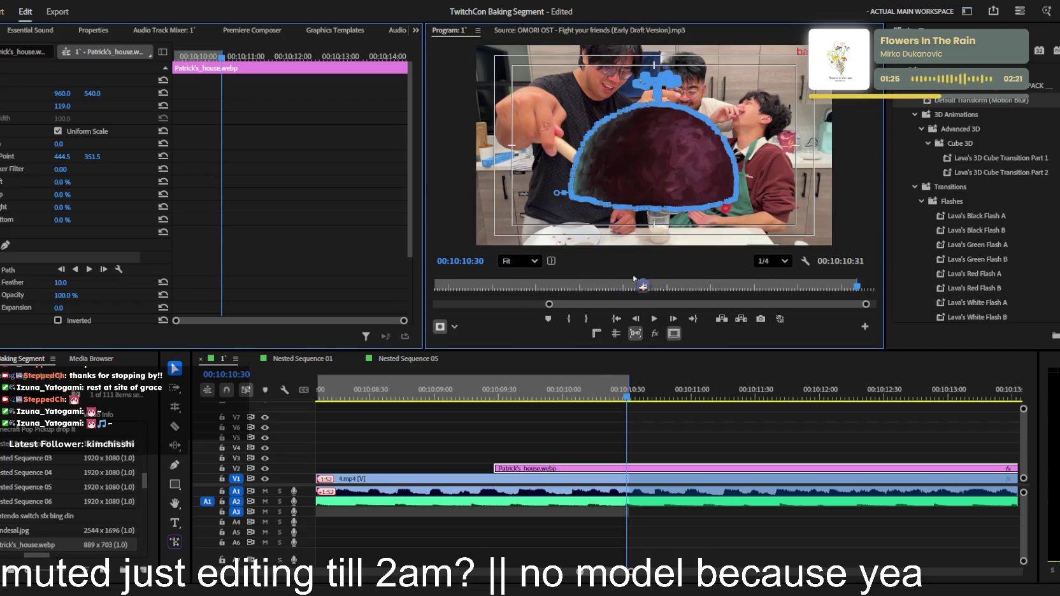
click(796, 421)
key(v)
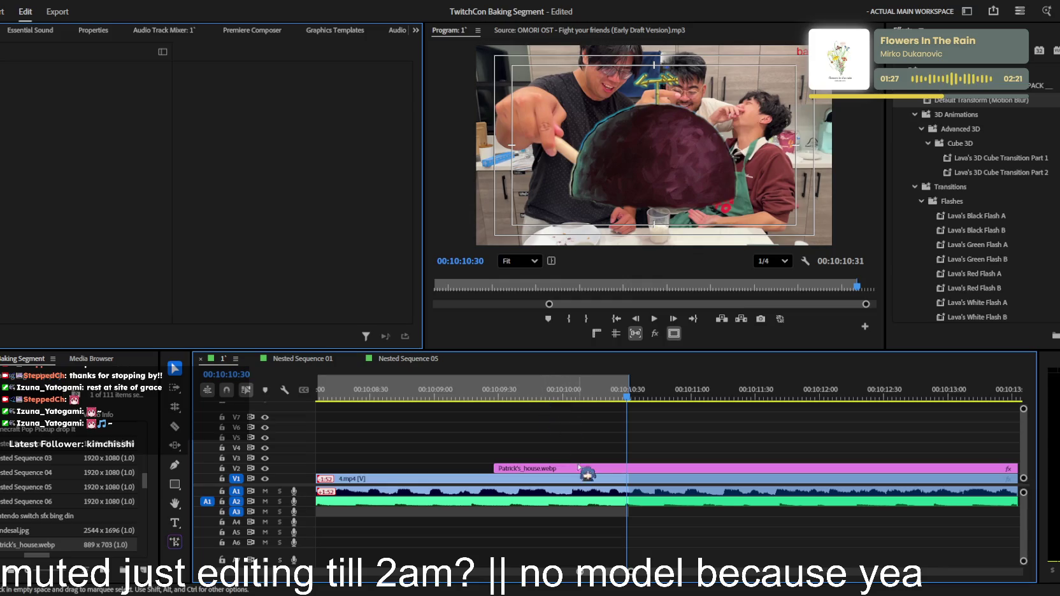
click(586, 468)
scroll(88, 310, down, 2)
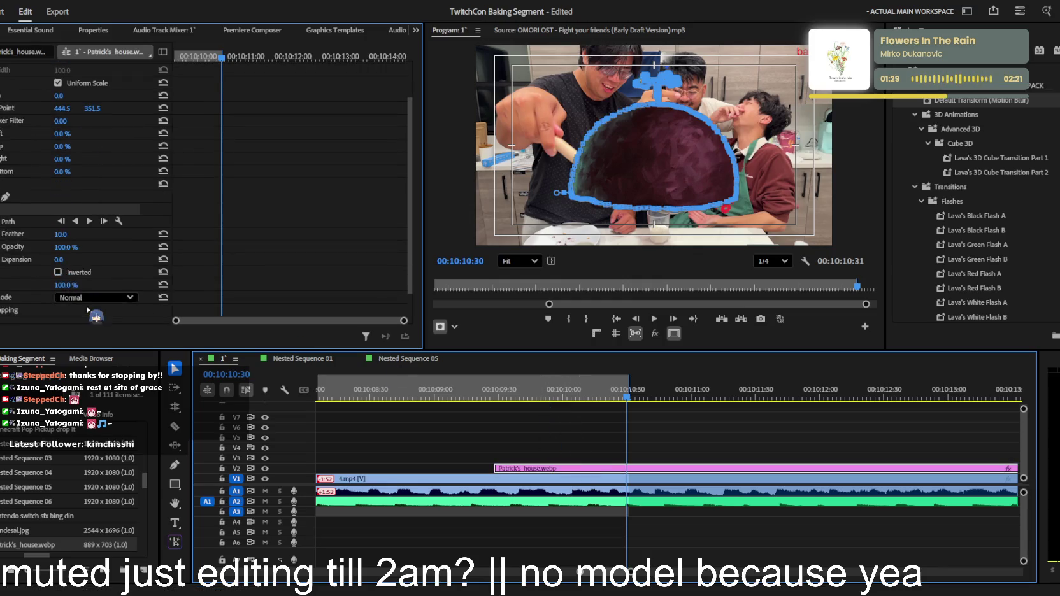
drag(60, 259, 53, 259)
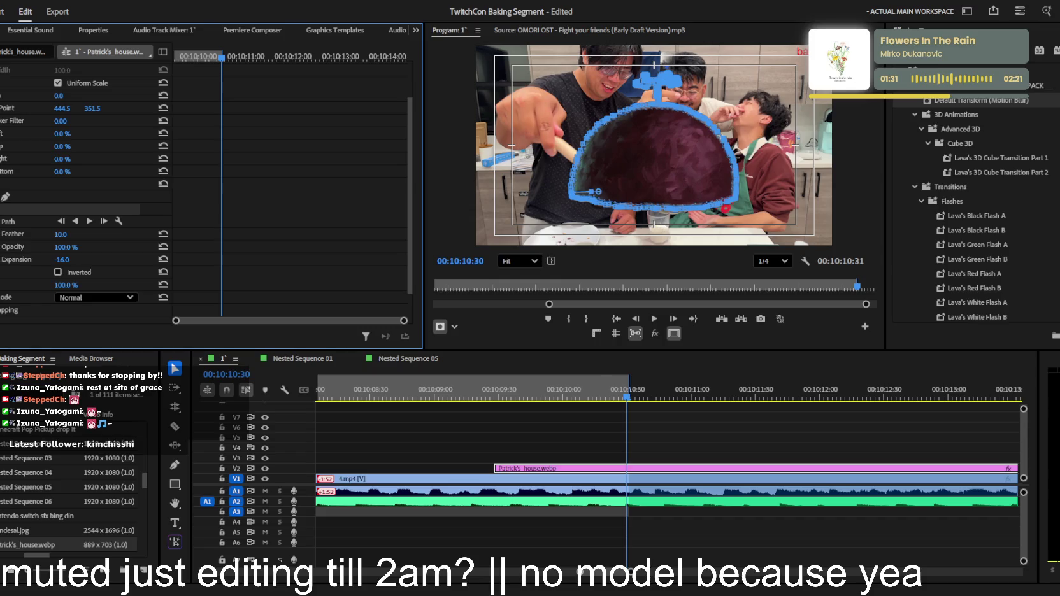
click(697, 450)
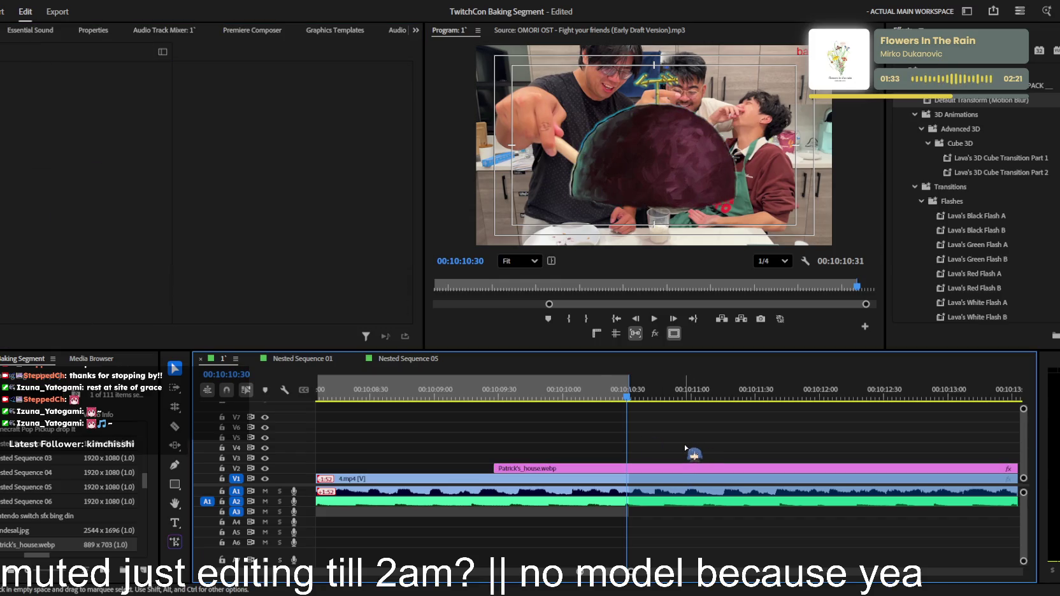
click(632, 469)
click(51, 314)
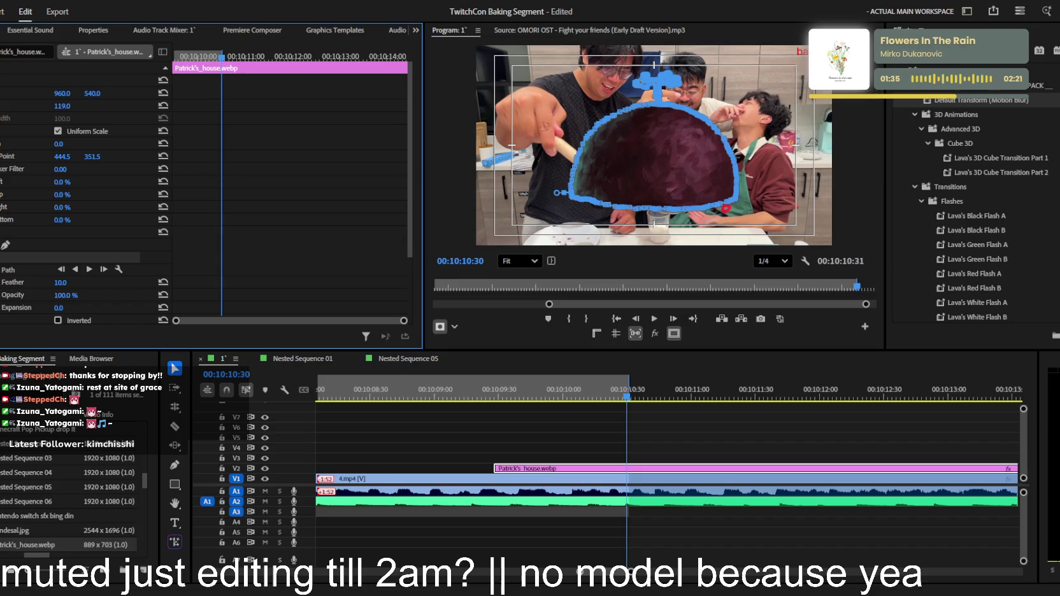
click(736, 442)
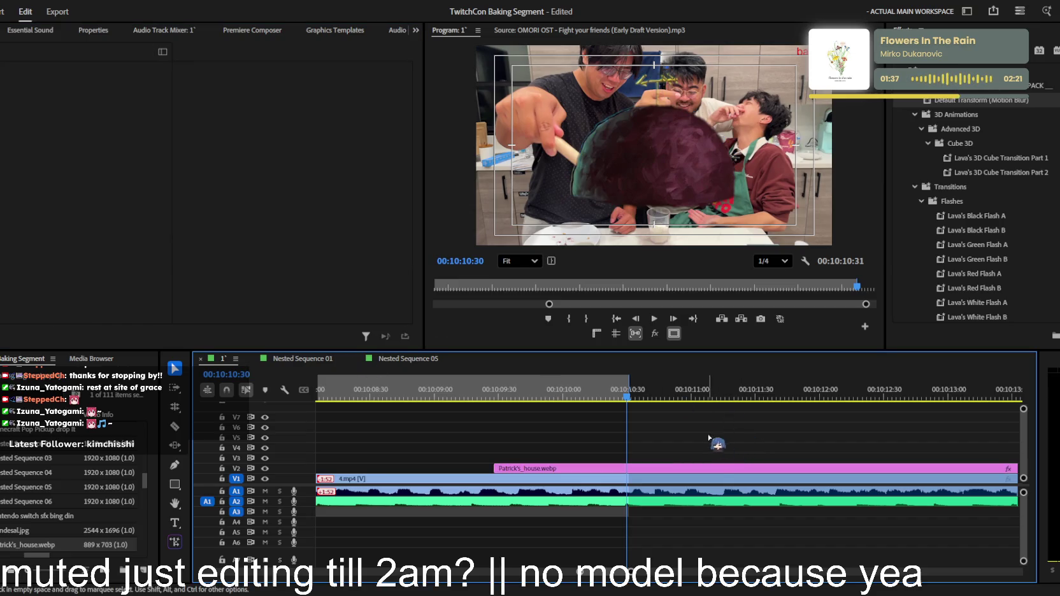
click(602, 468)
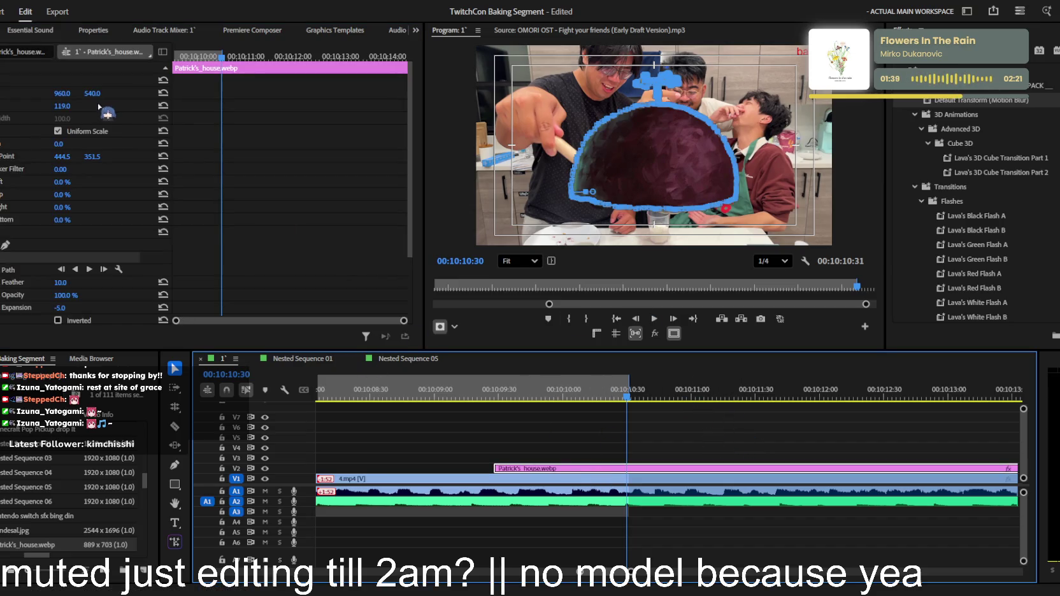
Shrink the house overlay to Scale 55 and save the project
drag(60, 106, 58, 106)
click(578, 438)
key(=)
key(ctrl+s)
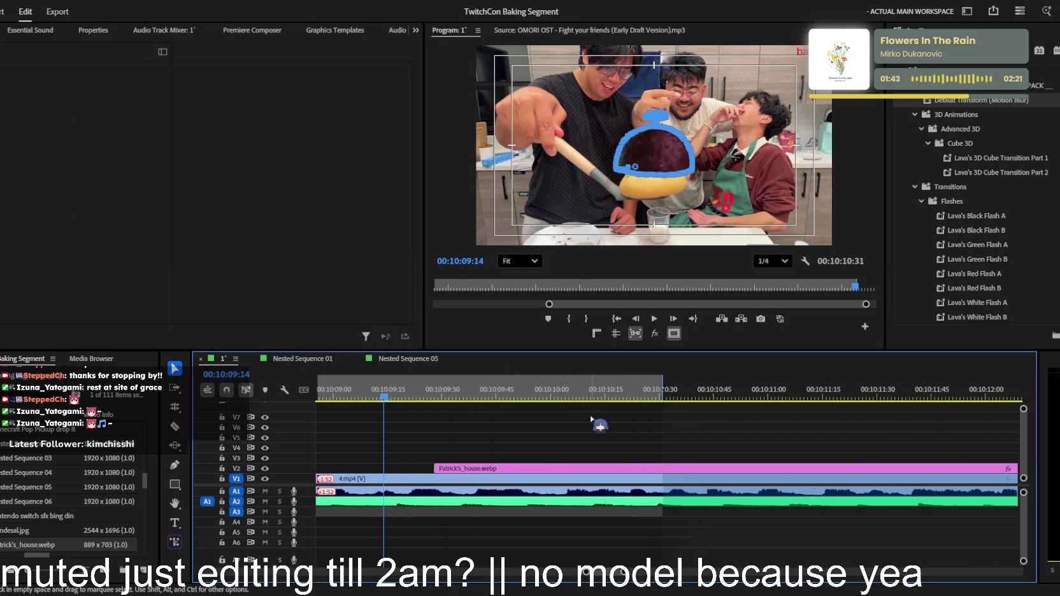
key(minus)
Razor the pink overlay clip and delete its right-hand tail
key(c)
click(680, 471)
key(v)
key(Delete)
click(612, 470)
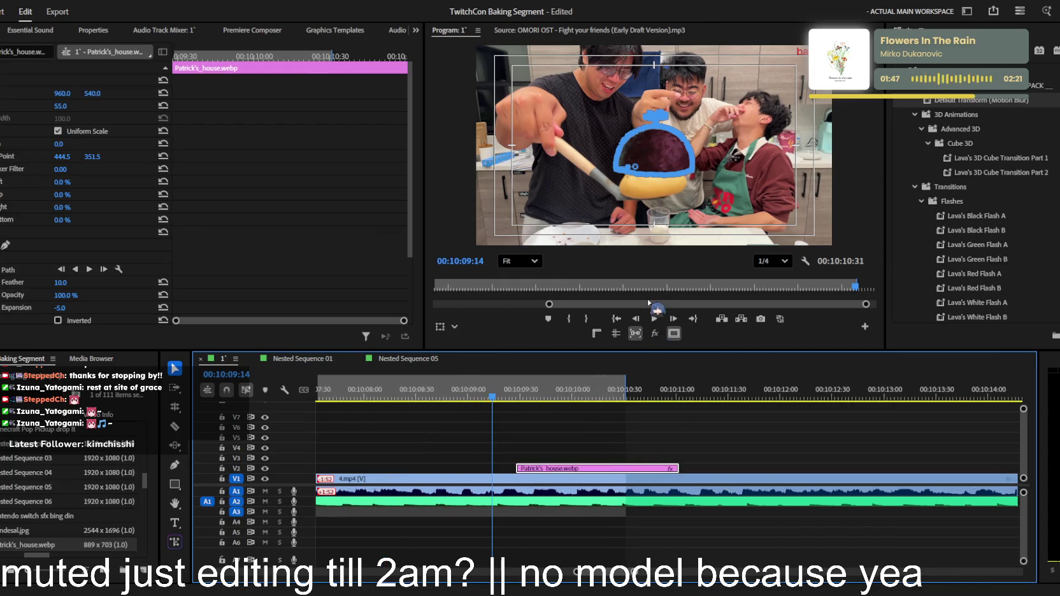
Nest the remaining overlay as Nested Sequence 07 and save
key(alt+n)
key(minus)
key(ctrl+s)
key(minus)
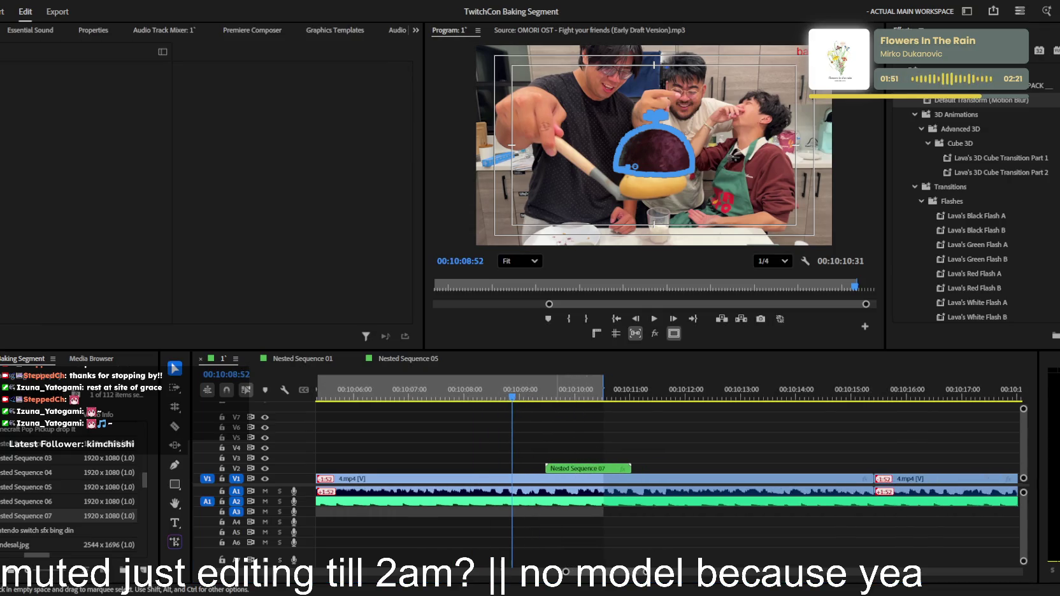
Play the edit backward and forward with J/L to review the overlay
key(j)
key(j)
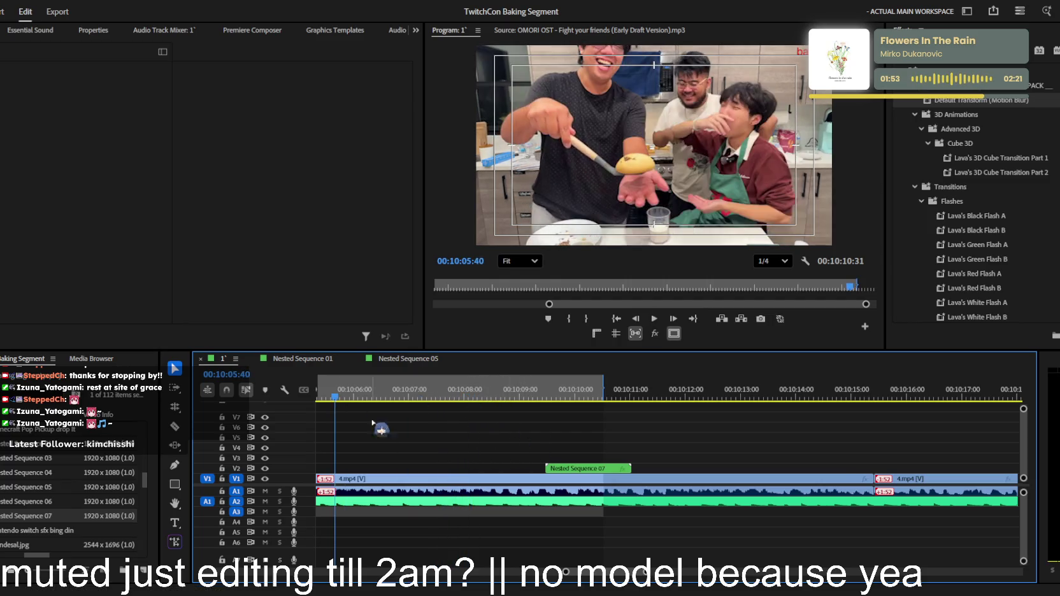
key(j)
key(minus)
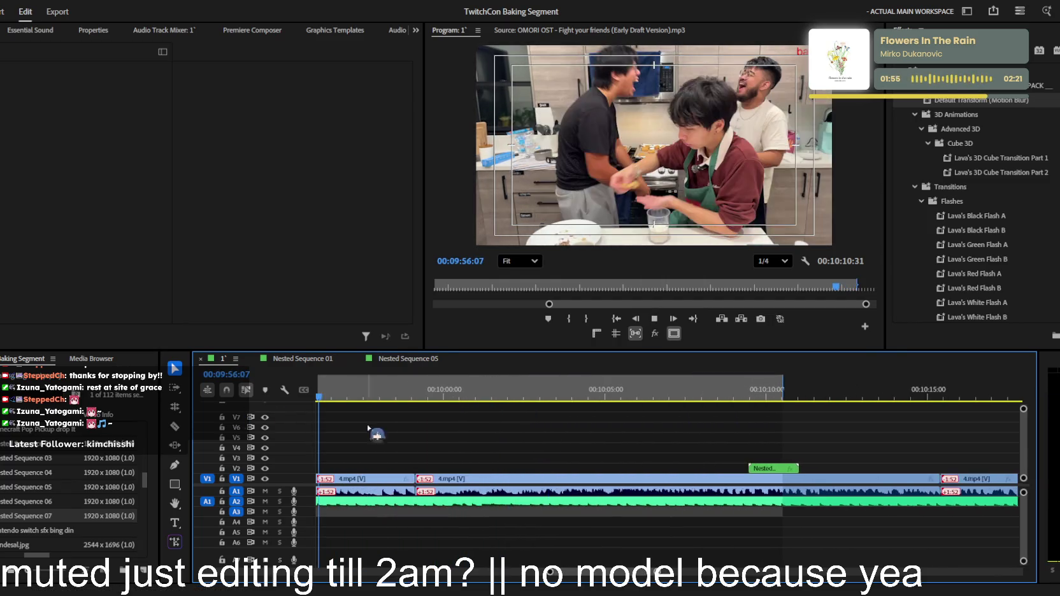
key(l)
key(minus)
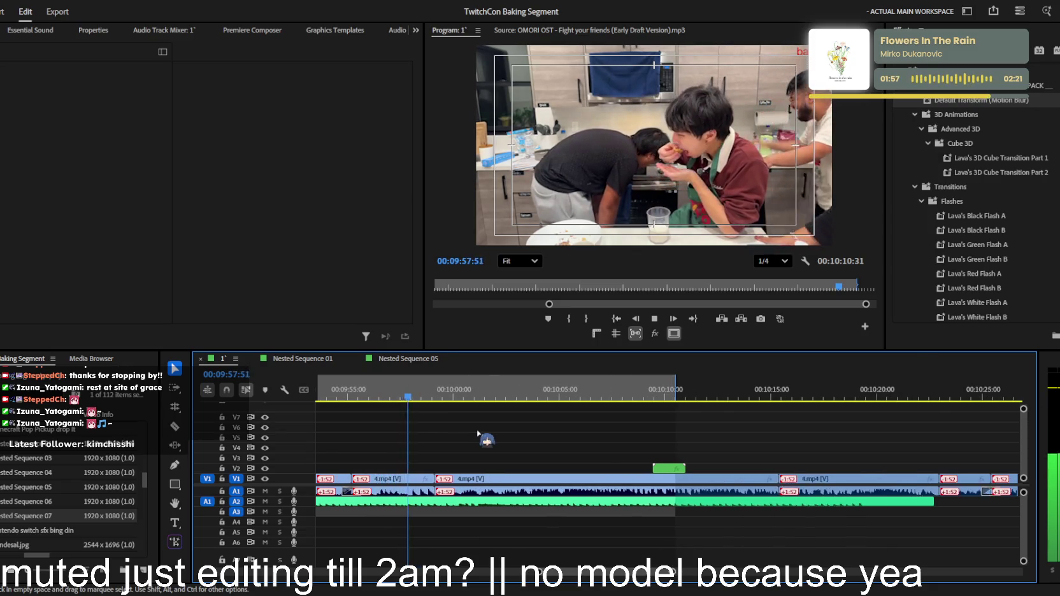
key(equal)
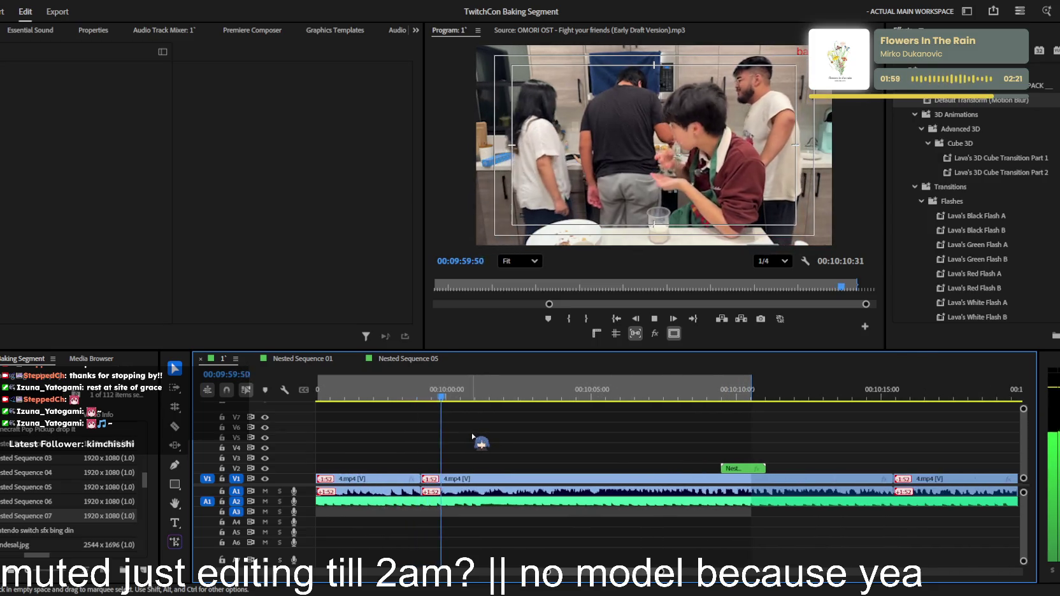
key(equal)
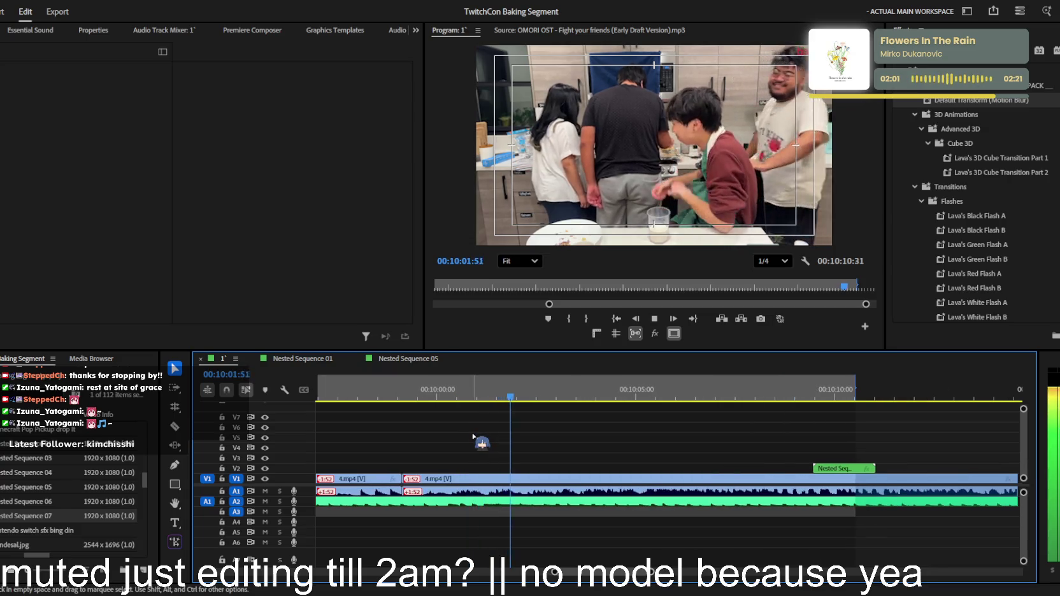
key(minus)
Move Nested Sequence 07 earlier to about 10:04 and lengthen the house clip inside it
click(566, 472)
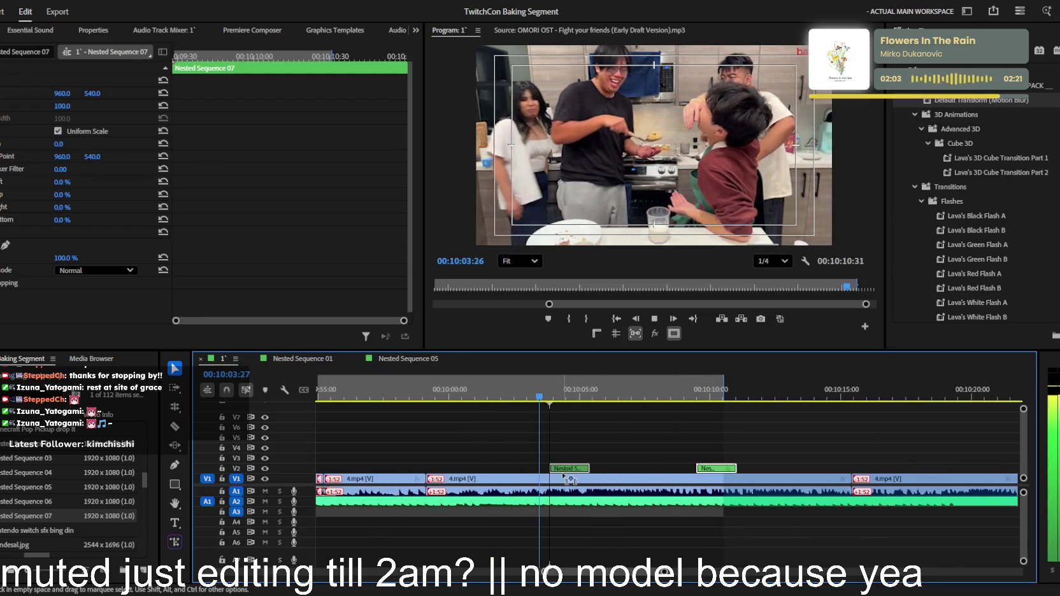
drag(569, 477, 561, 476)
key(equal)
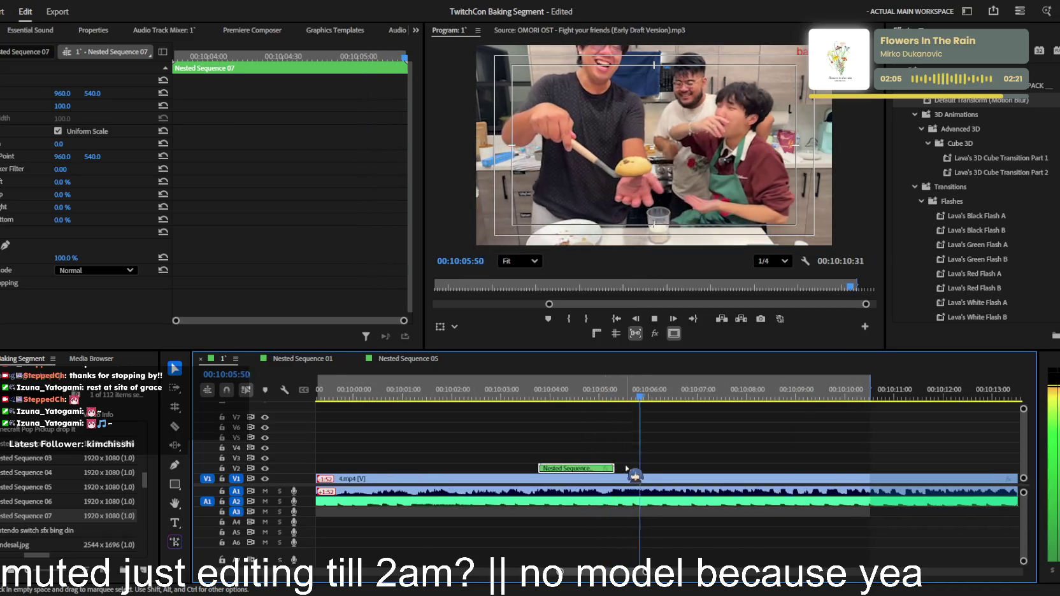
double_click(560, 468)
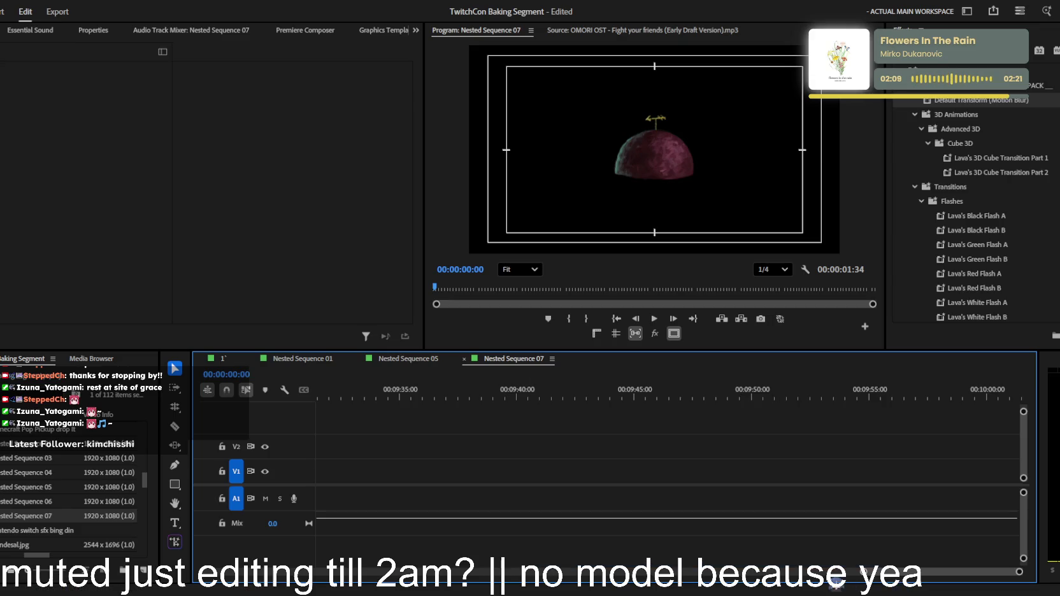
mouse_move(357, 452)
mouse_down()
mouse_move(663, 453)
mouse_move(868, 468)
mouse_up()
key(shift+t)
key(space)
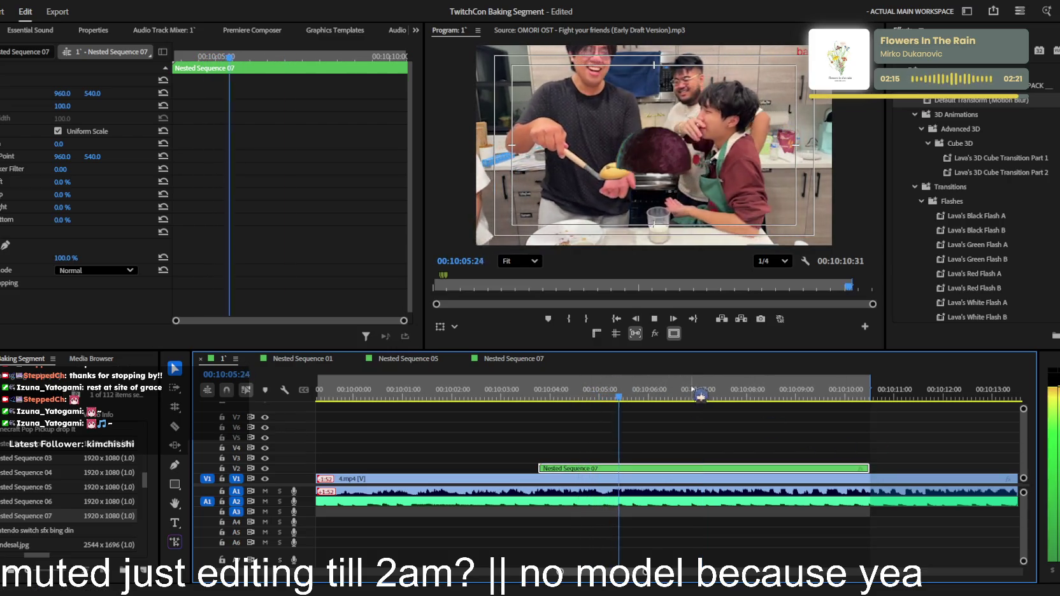
Trim the nested overlay's start later to about 10:05:40
key(minus)
click(535, 391)
key(space)
key(equal)
key(equal)
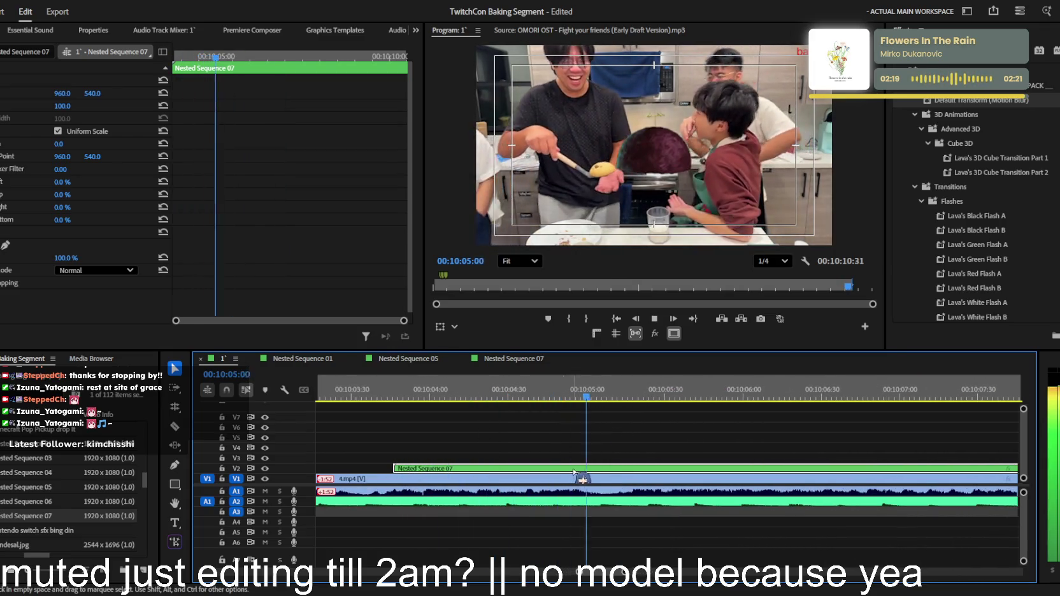
mouse_move(394, 469)
mouse_down()
mouse_move(704, 452)
mouse_move(683, 469)
mouse_up()
key(space)
key(space)
Set the overlay's Scale to 59 and Opacity to 35%, undoing an accidental position change
click(61, 106)
text(60)
key(Return)
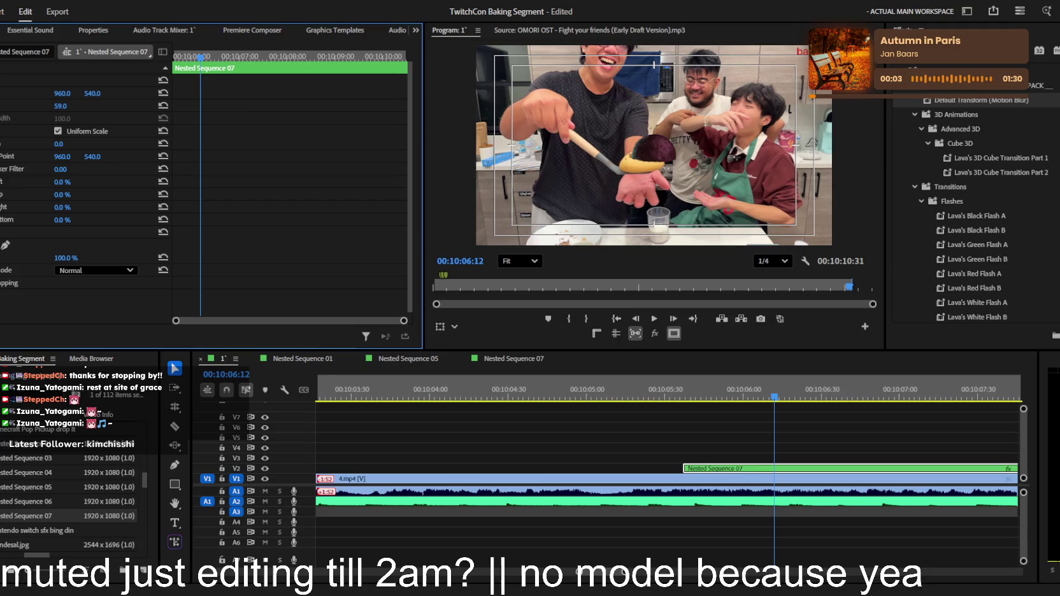
scroll(634, 153, up, 2)
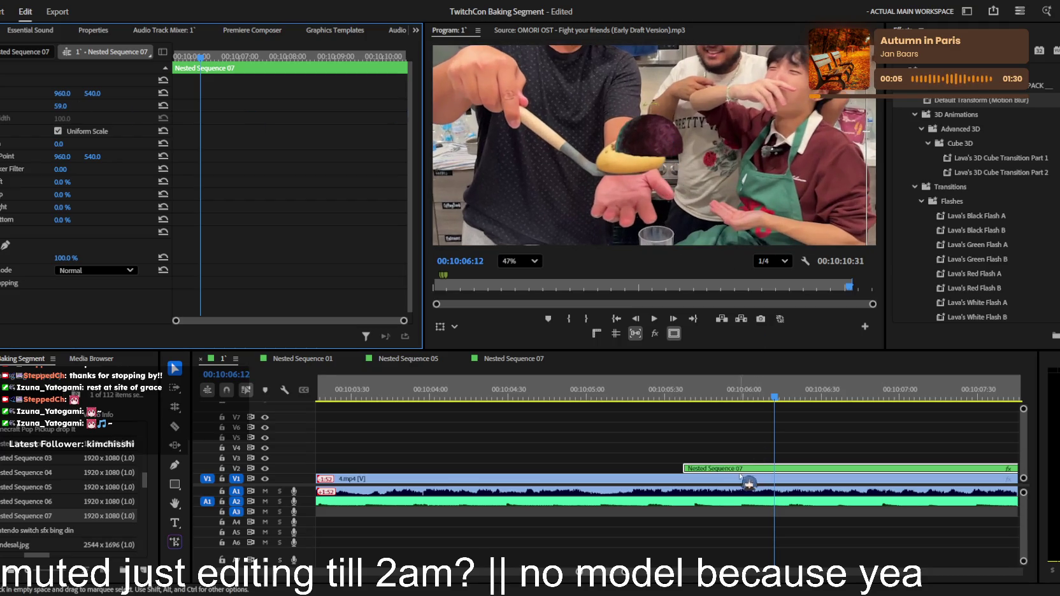
mouse_move(63, 258)
mouse_down()
mouse_move(19, 257)
mouse_move(170, 258)
mouse_up()
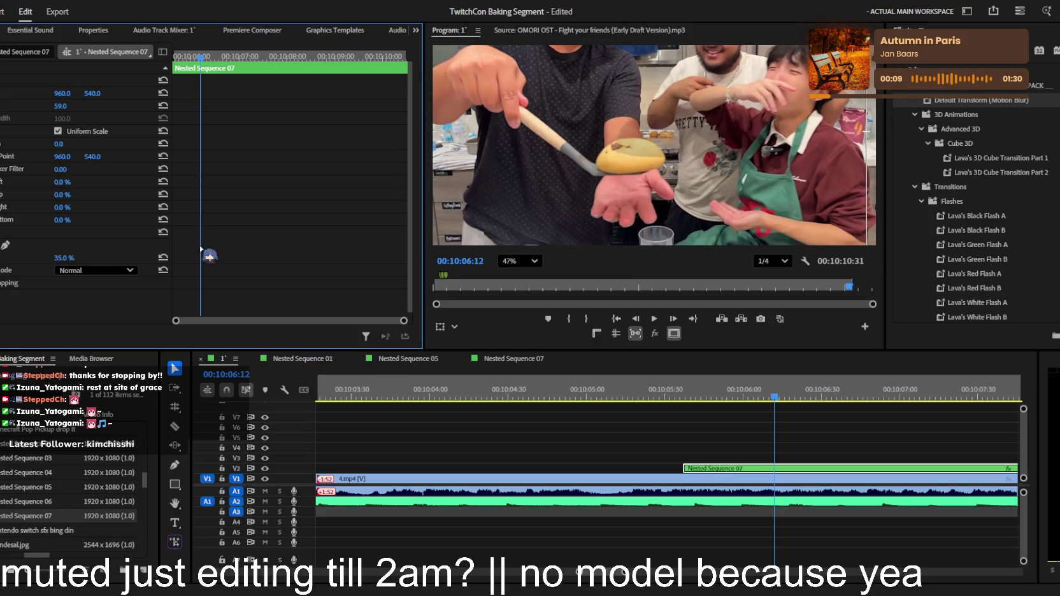
drag(92, 93, 76, 93)
key(ctrl+z)
Apply the Transform effect to Nested Sequence 07 and position the house overlay over the ladle
text(form)
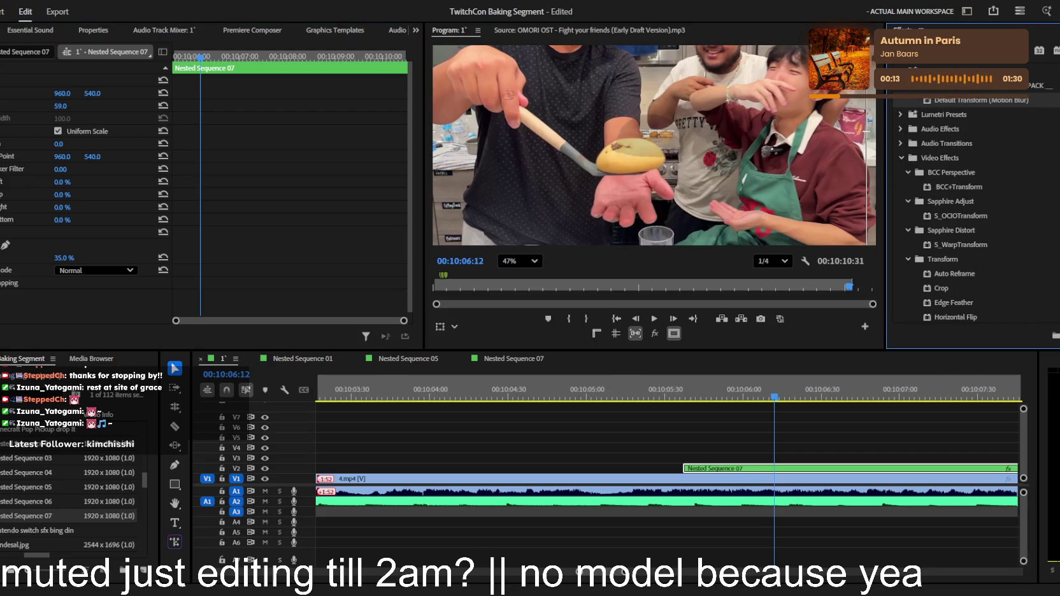
click(820, 480)
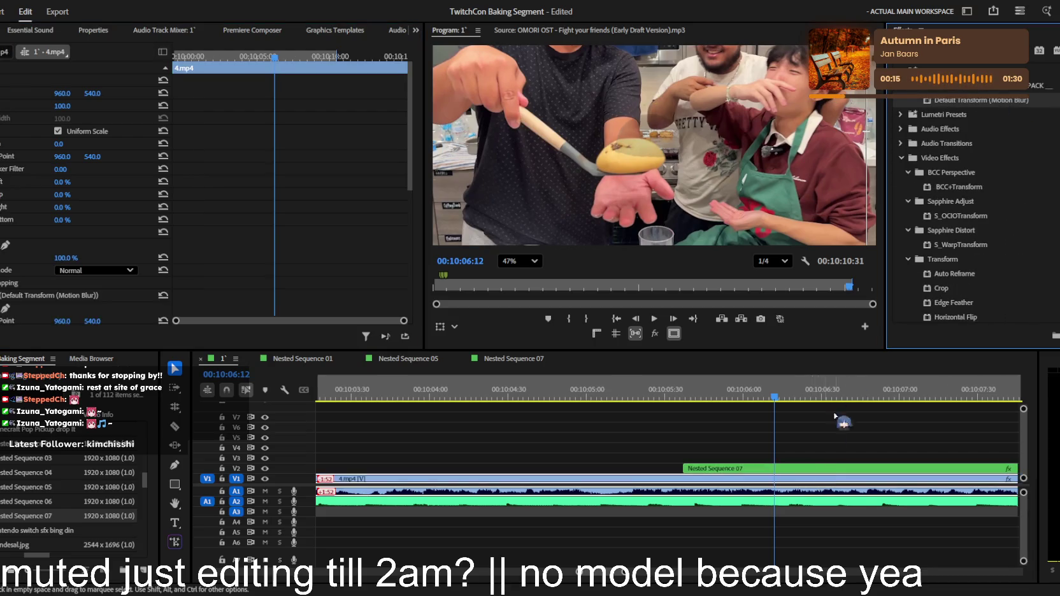
drag(768, 440, 761, 465)
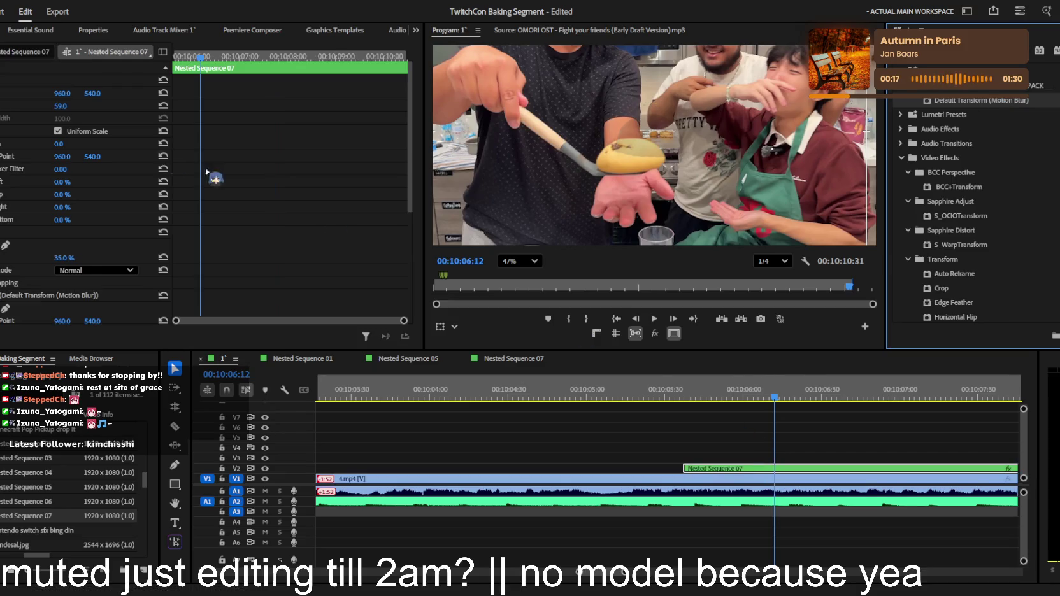
click(19, 189)
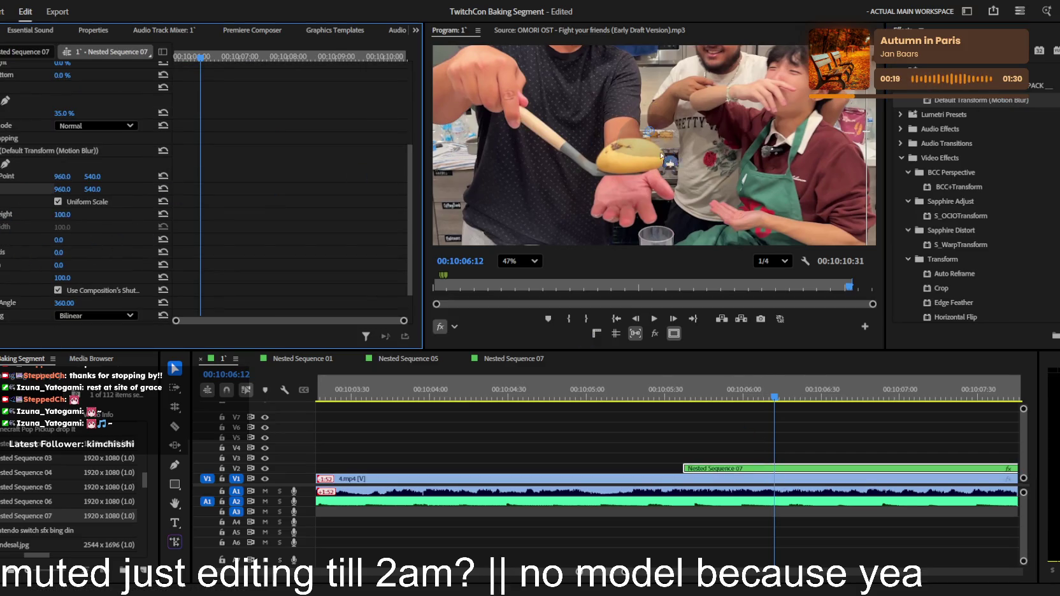
drag(662, 141, 656, 156)
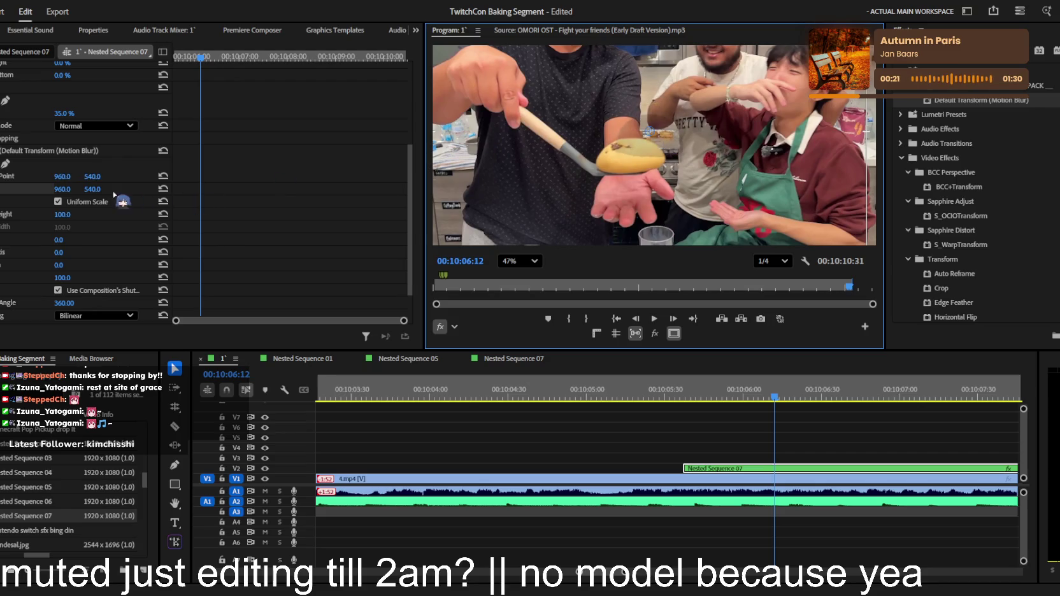
mouse_move(92, 189)
mouse_down()
mouse_move(102, 189)
mouse_move(25, 189)
mouse_up()
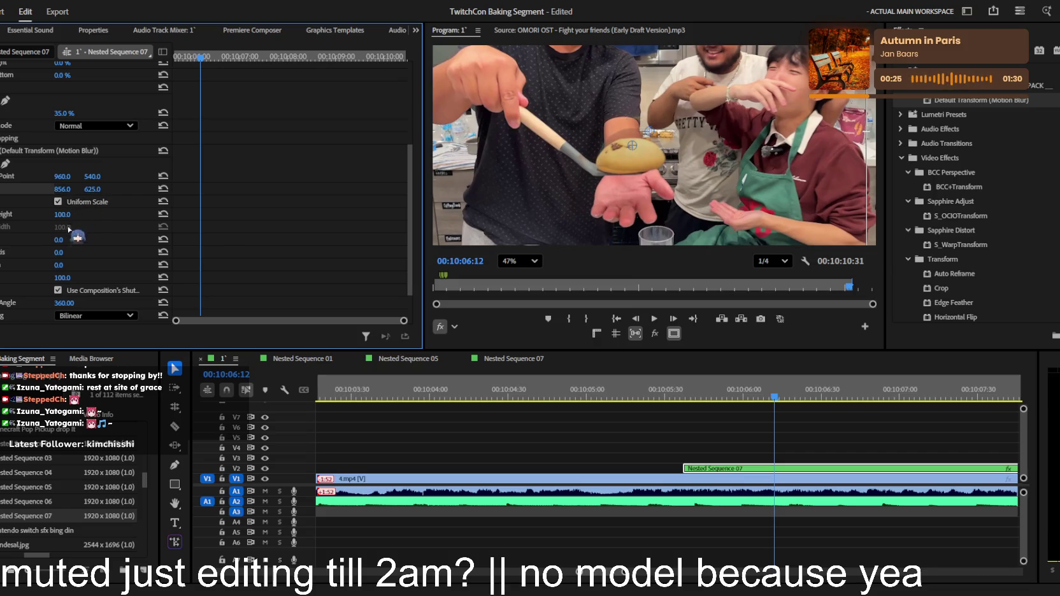
Unlink uniform scale and size the overlay to height 75 and width 100, adjusting opacity
click(58, 201)
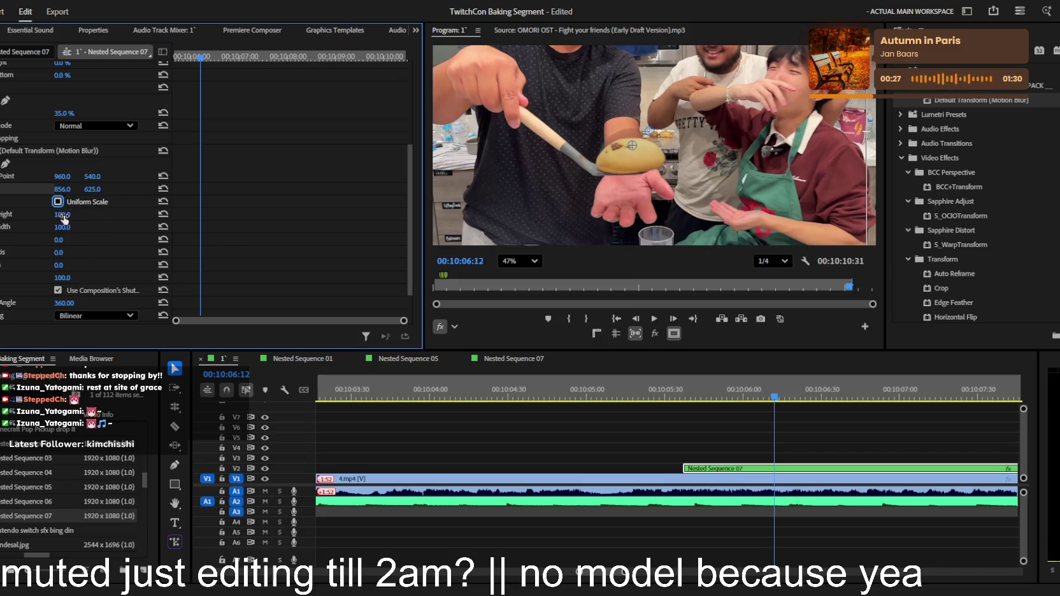
drag(63, 230, 70, 229)
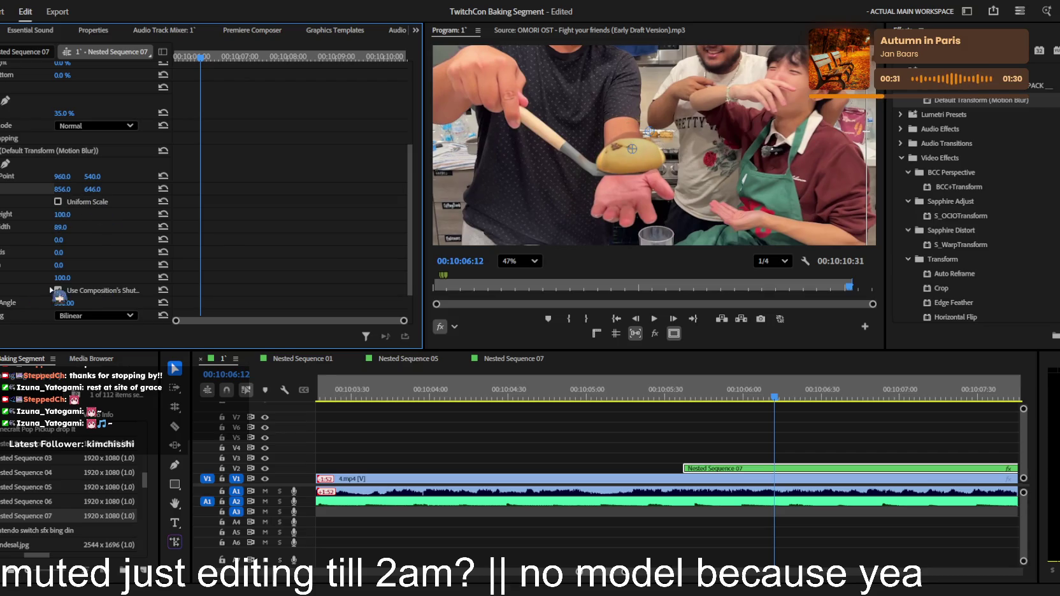
drag(64, 113, 94, 114)
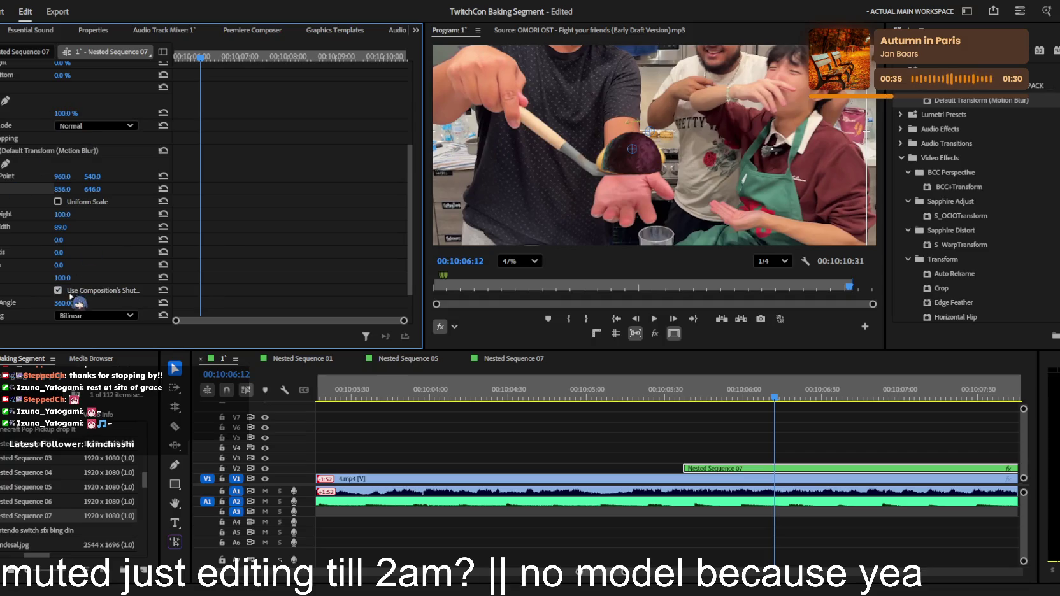
drag(64, 277, 25, 277)
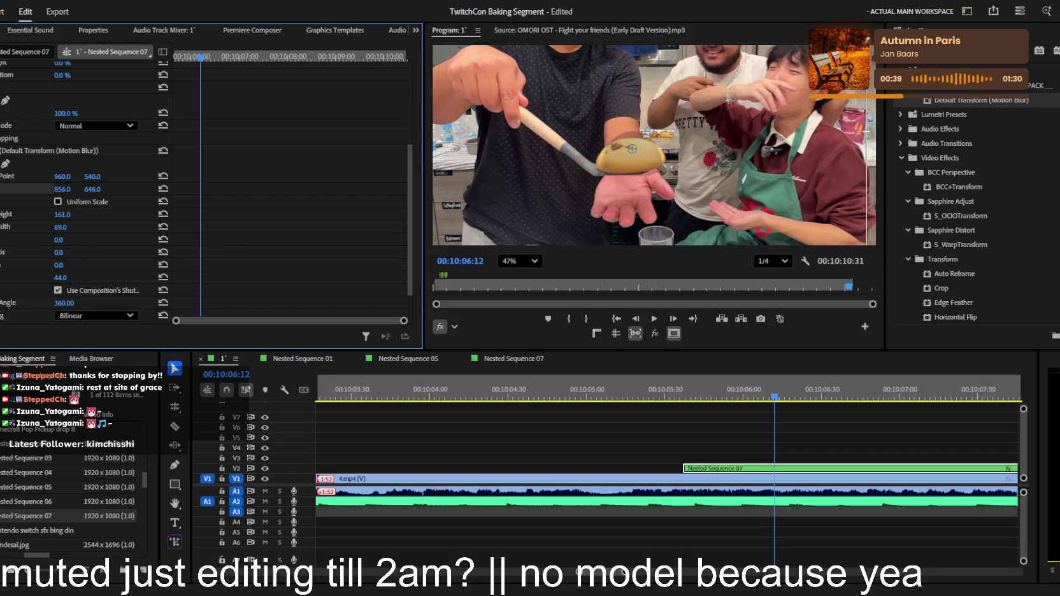
scroll(589, 185, up, 3)
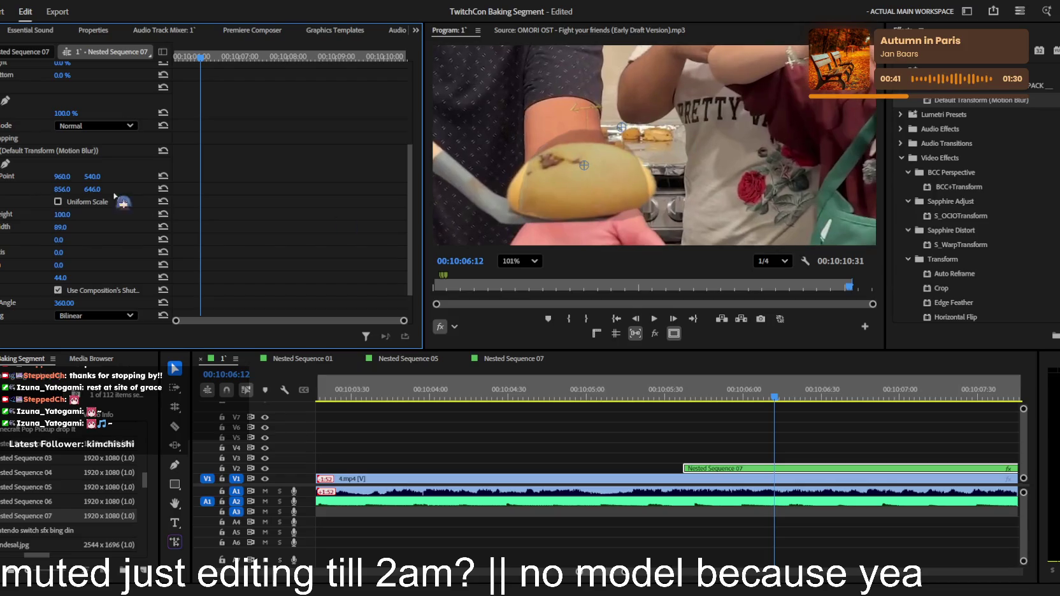
drag(60, 214, 44, 215)
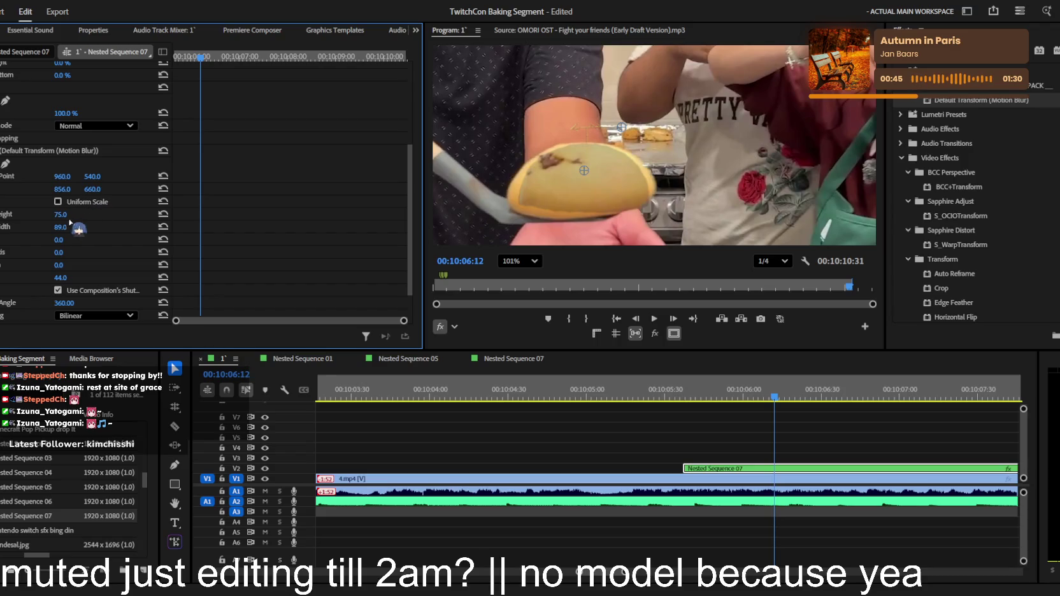
drag(63, 226, 71, 227)
Tilt the overlay to -4°, shift it left onto the ladle, and fit the monitor view
mouse_move(103, 189)
mouse_down()
mouse_move(63, 181)
mouse_move(73, 191)
mouse_up()
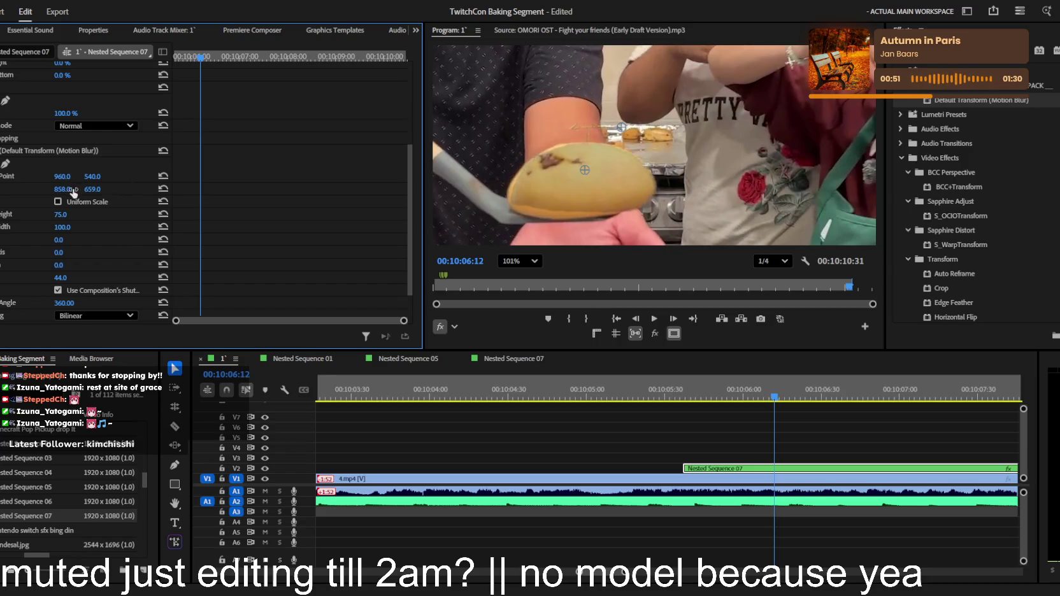
drag(57, 265, 55, 265)
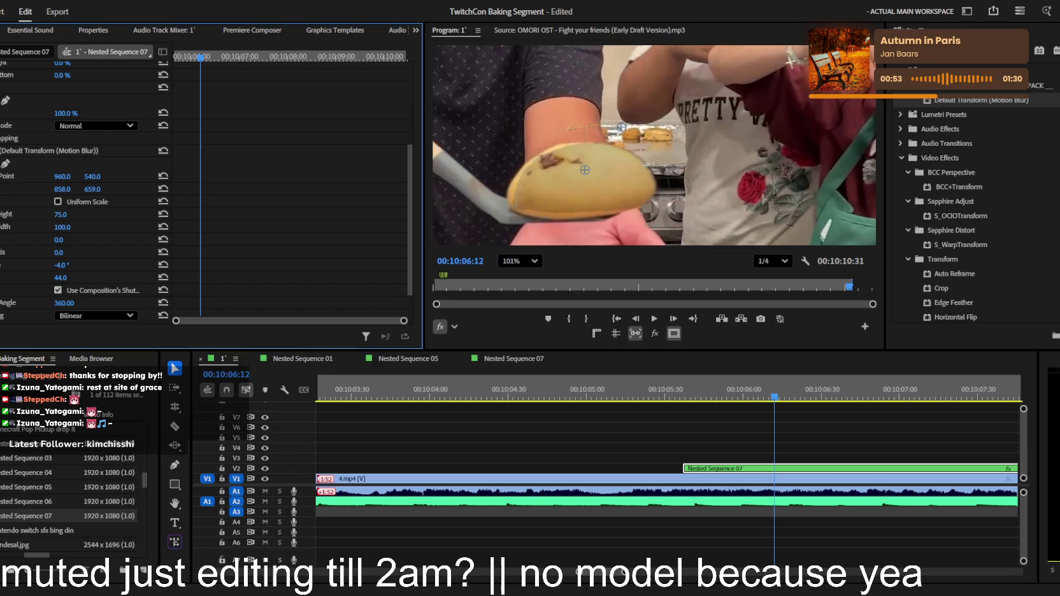
mouse_move(63, 189)
mouse_down()
mouse_move(53, 190)
mouse_move(97, 191)
mouse_move(63, 191)
mouse_up()
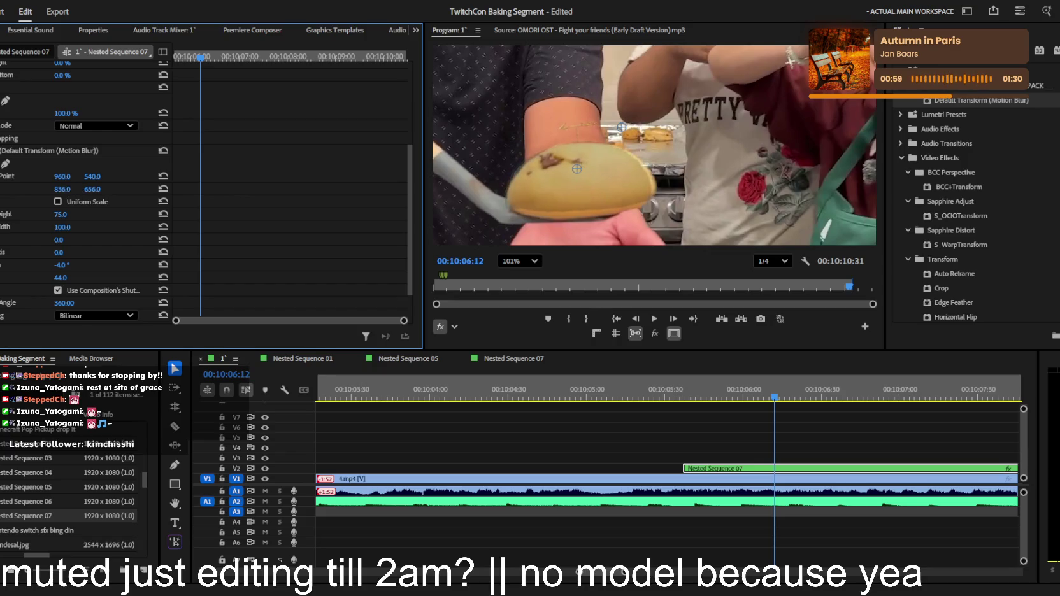
scroll(83, 297, down, 1)
drag(63, 241, 71, 242)
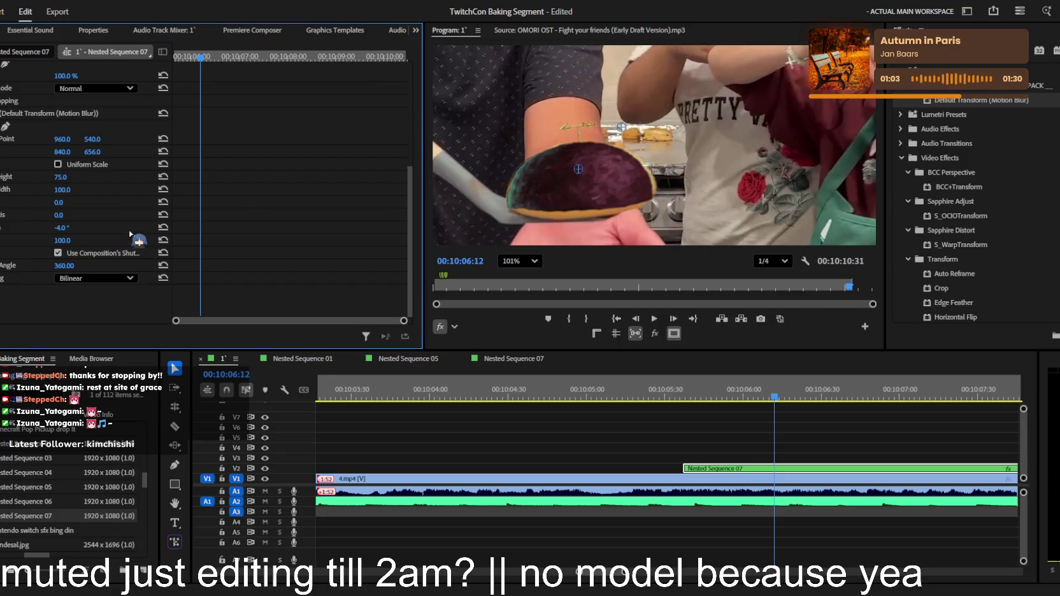
click(519, 261)
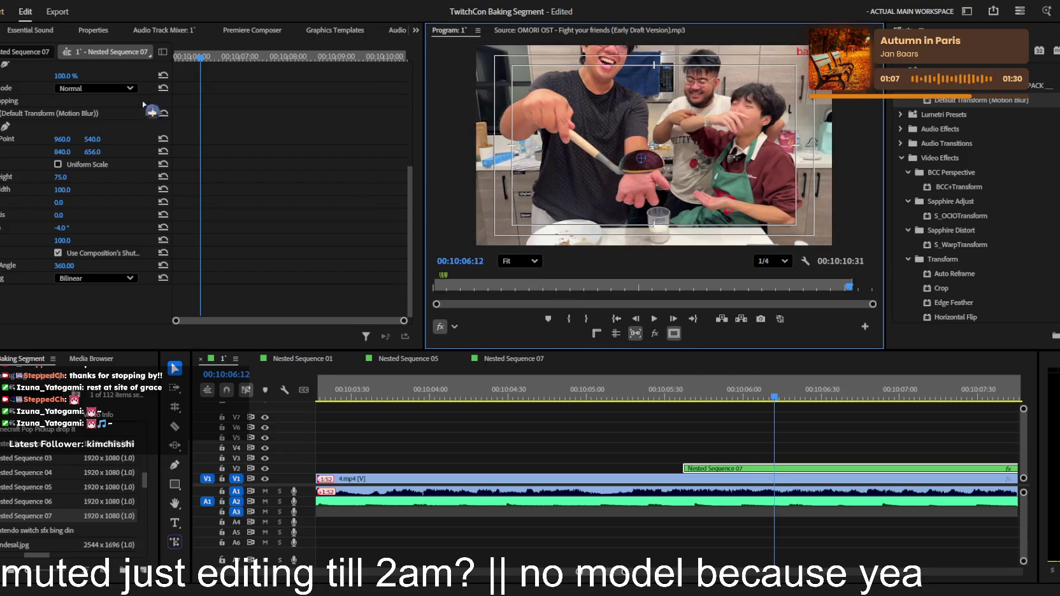
Add keyframes for the overlay's position, height, width, -4° rotation and opacity
click(1, 152)
click(1, 176)
click(1, 189)
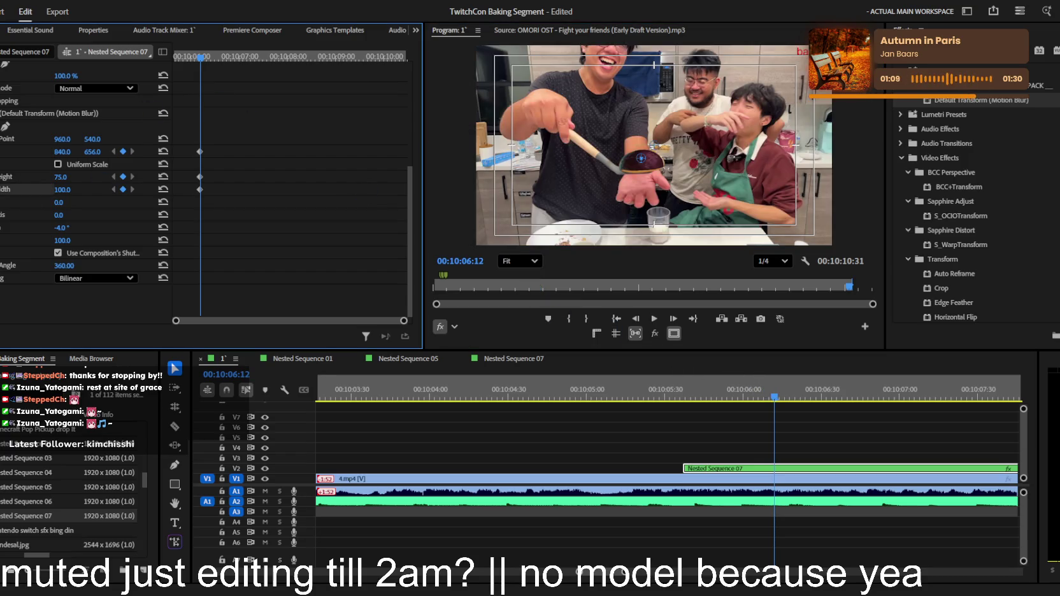
click(1, 227)
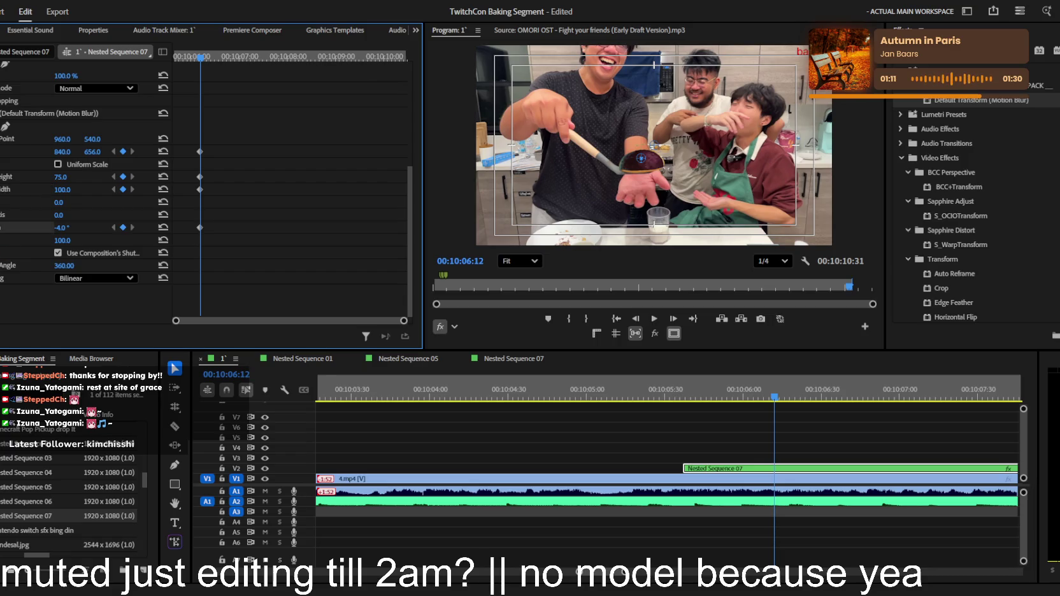
click(0, 240)
key(Up)
key(space)
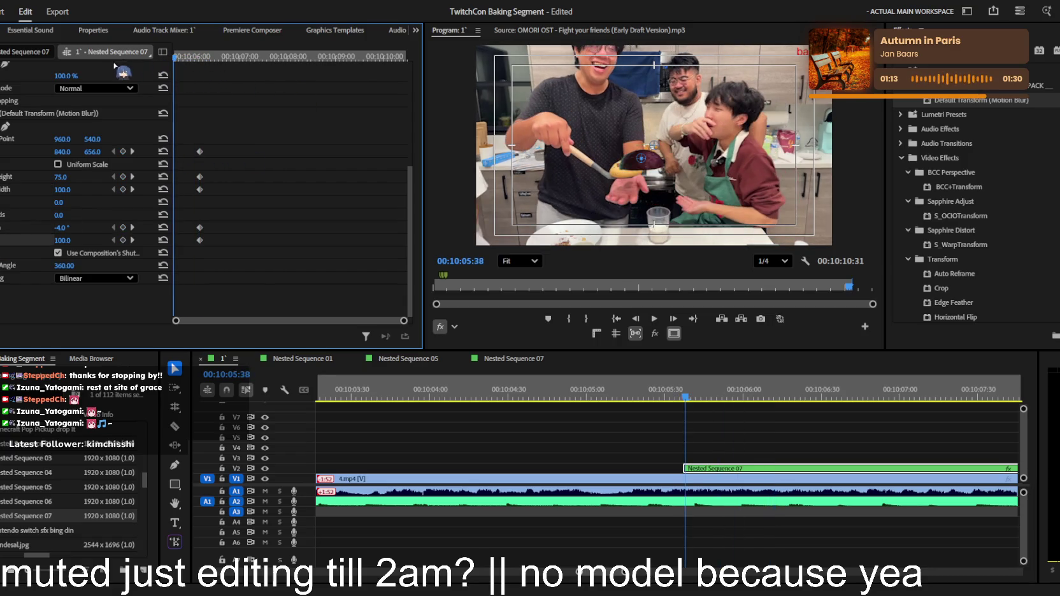
Move the keyframes to the nested clip's start and play back to check the animation
scroll(325, 178, up, 2)
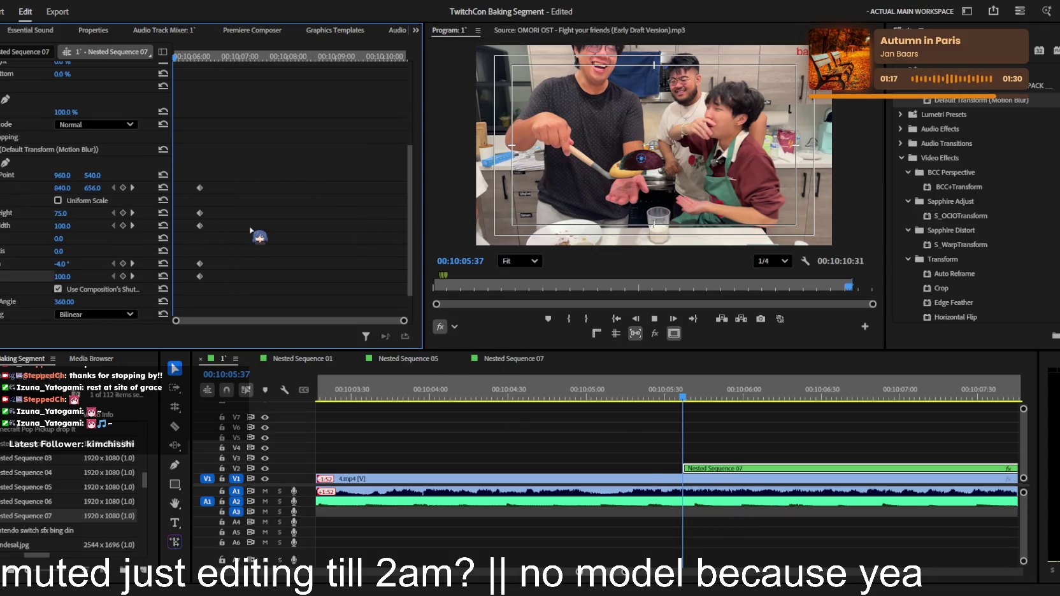
mouse_move(228, 163)
mouse_down()
mouse_move(201, 281)
mouse_move(176, 281)
mouse_up()
scroll(205, 225, up, 2)
scroll(206, 225, up, 1)
drag(403, 324, 285, 331)
drag(191, 323, 402, 322)
scroll(197, 236, down, 4)
key(space)
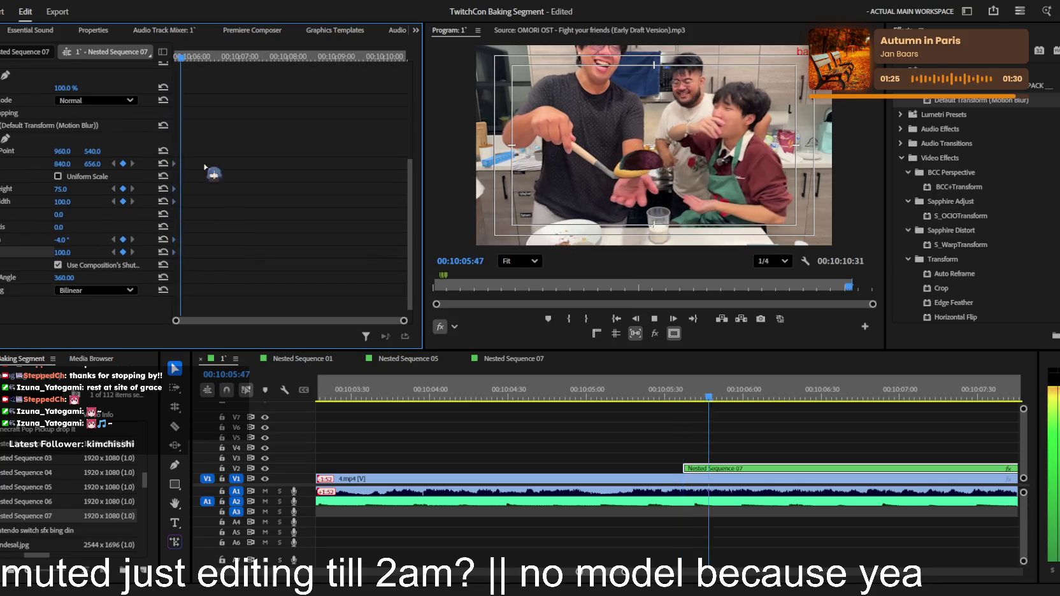
key(space)
drag(167, 63, 159, 63)
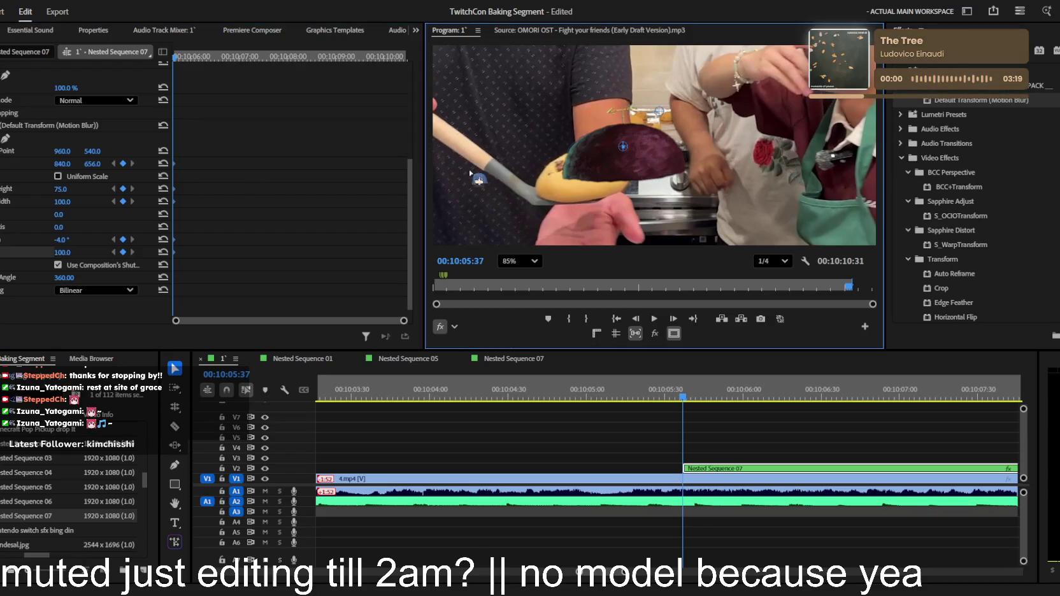
At 10:05:37, fit the overlay to the cookie with opacity 65, narrower width and height 67
drag(623, 150, 585, 166)
click(45, 198)
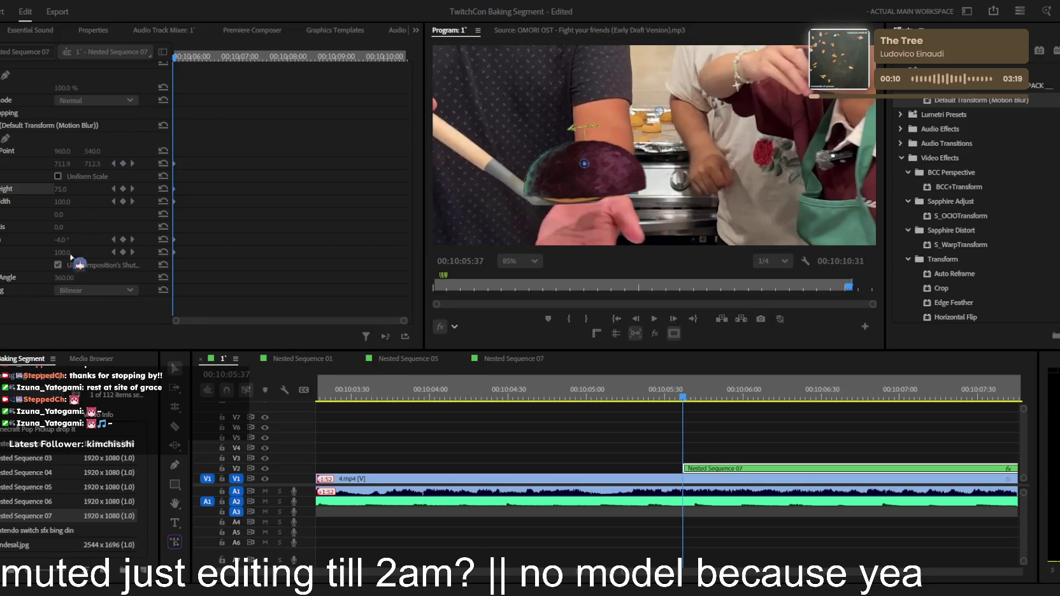
drag(64, 252, 45, 252)
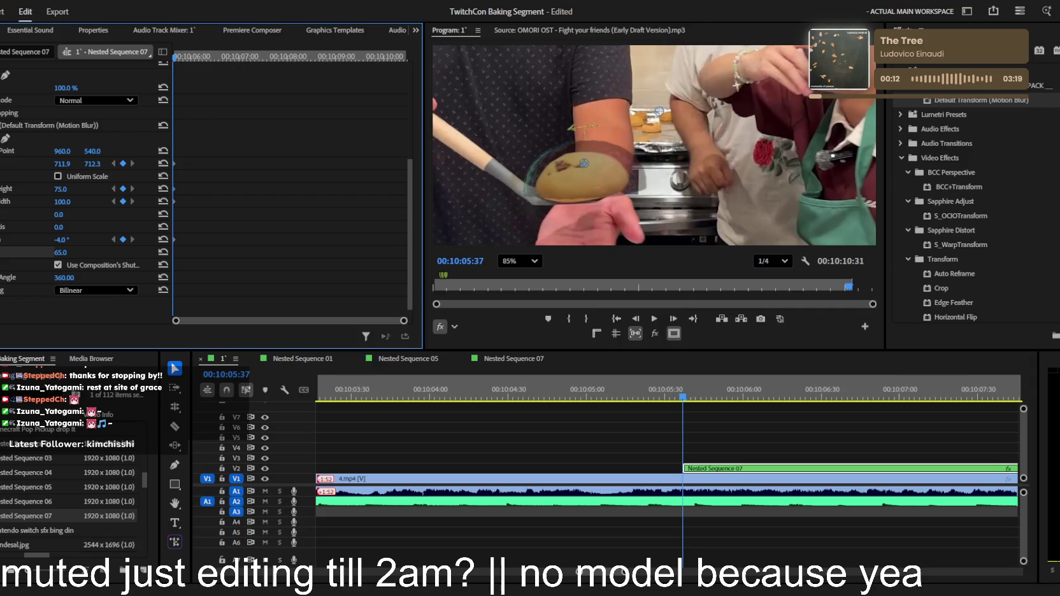
drag(62, 201, 42, 201)
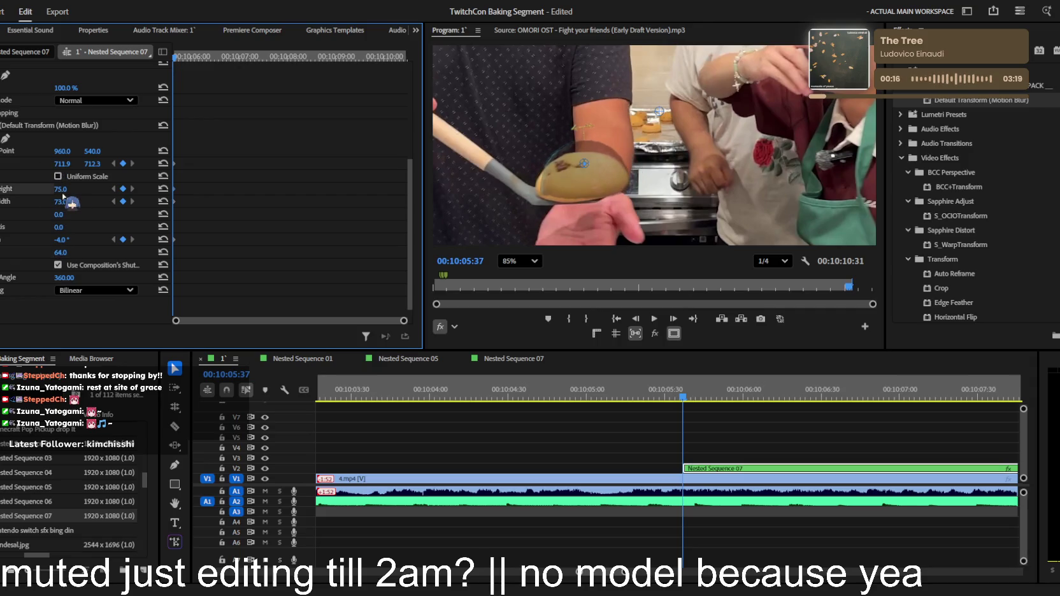
drag(60, 189, 49, 189)
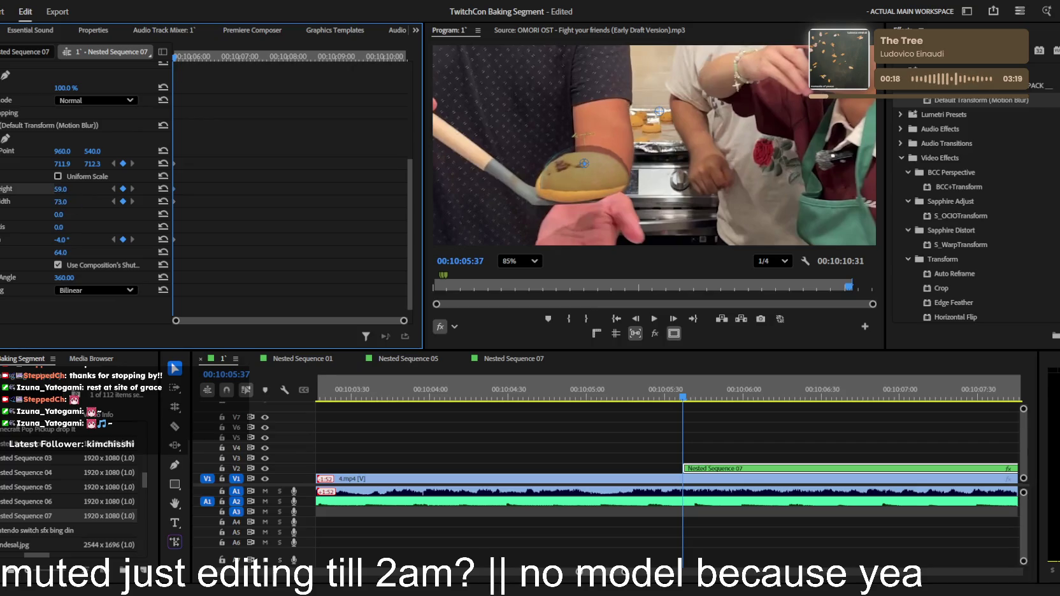
mouse_move(62, 164)
mouse_down()
mouse_move(49, 164)
mouse_move(110, 164)
mouse_up()
drag(60, 189, 76, 165)
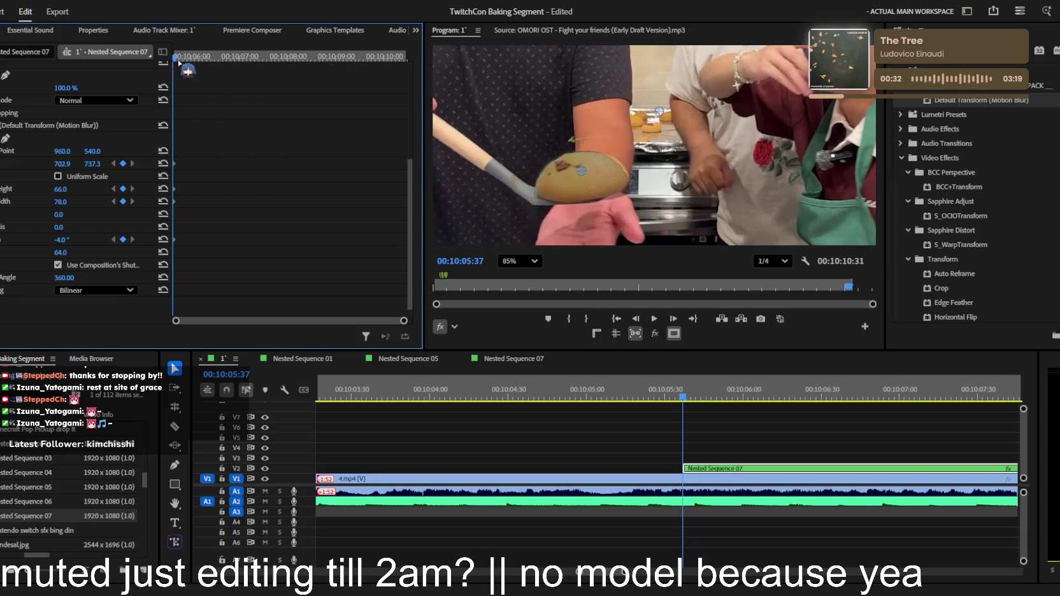
Step through frames 10:05:37 to 10:05:45 to check the overlay's tracking
key(Right)
key(Right)
key(Right)
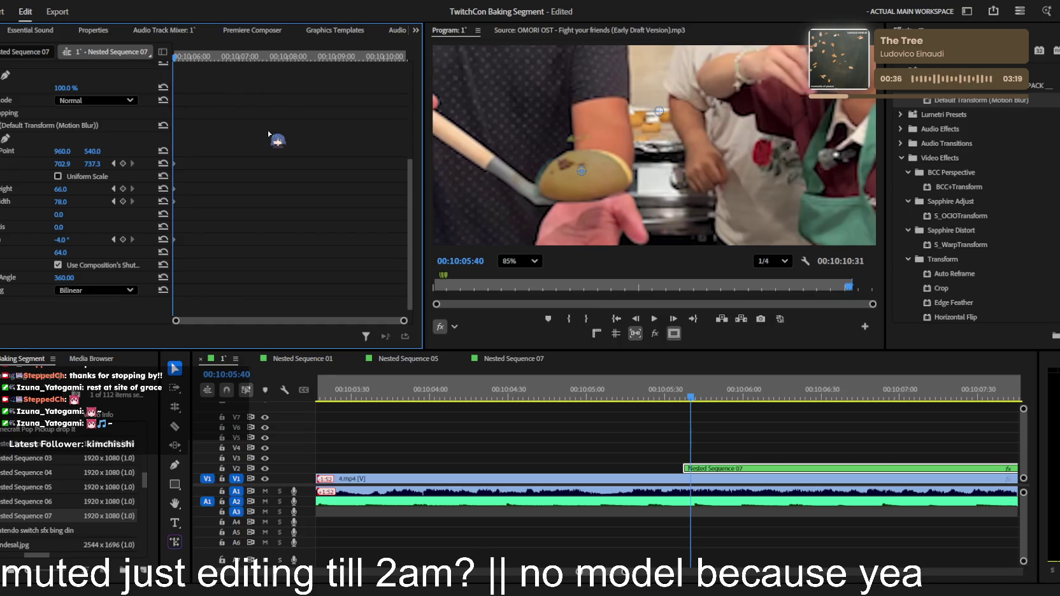
click(700, 297)
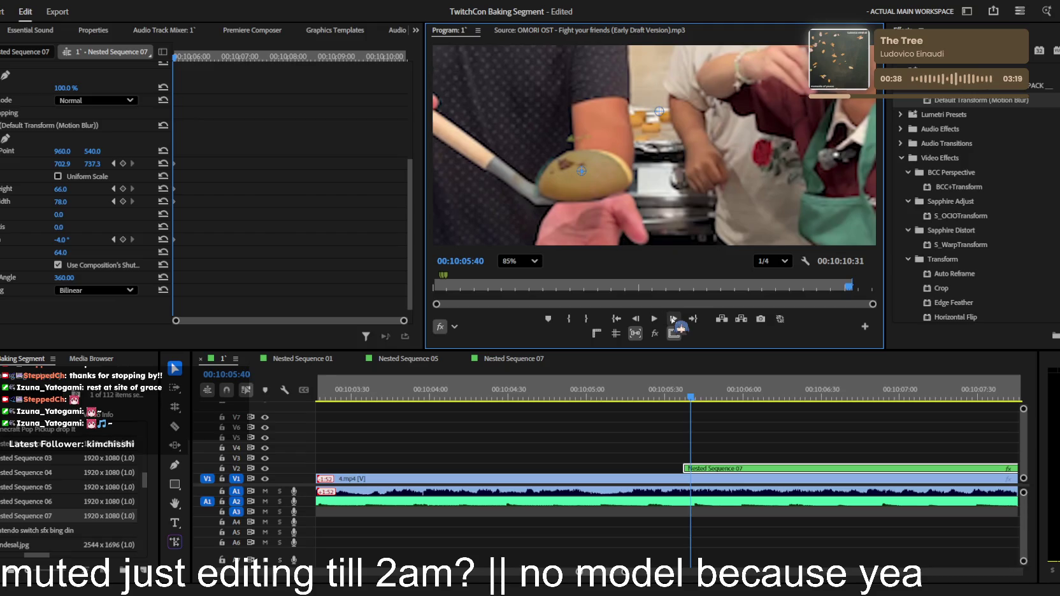
click(703, 391)
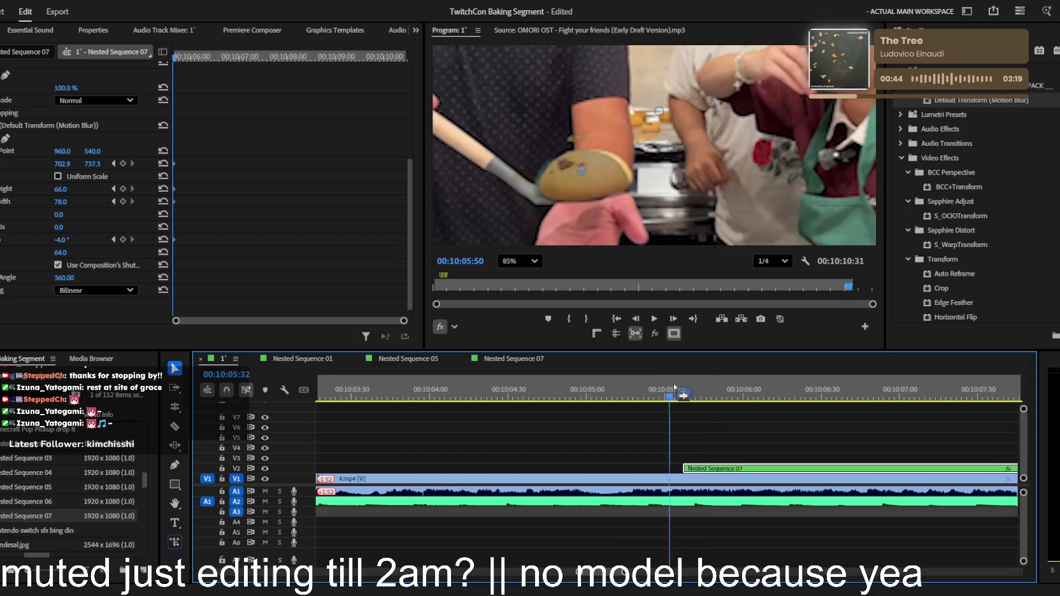
click(696, 392)
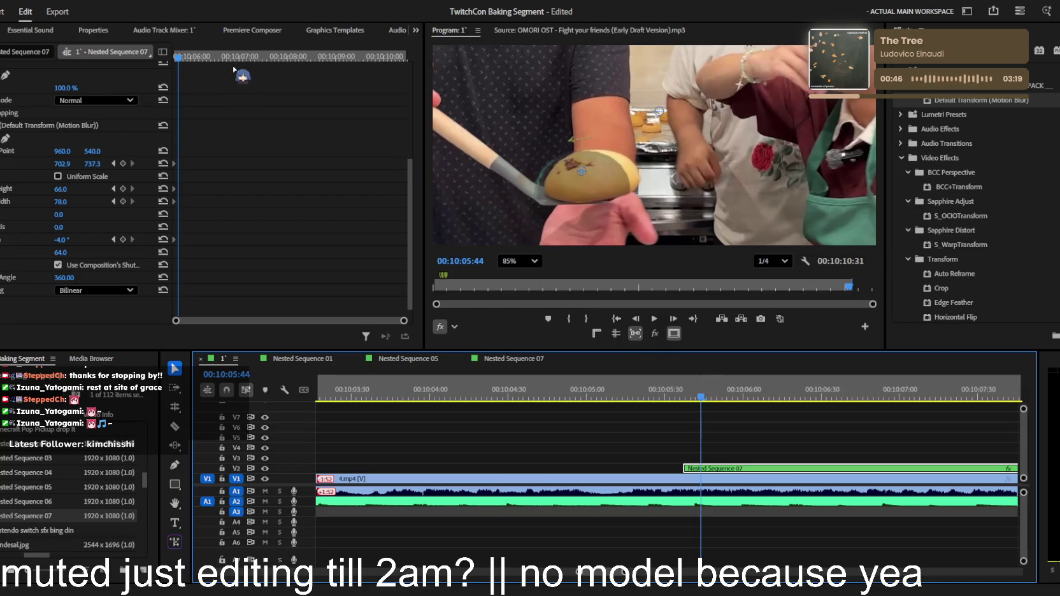
click(176, 56)
click(673, 318)
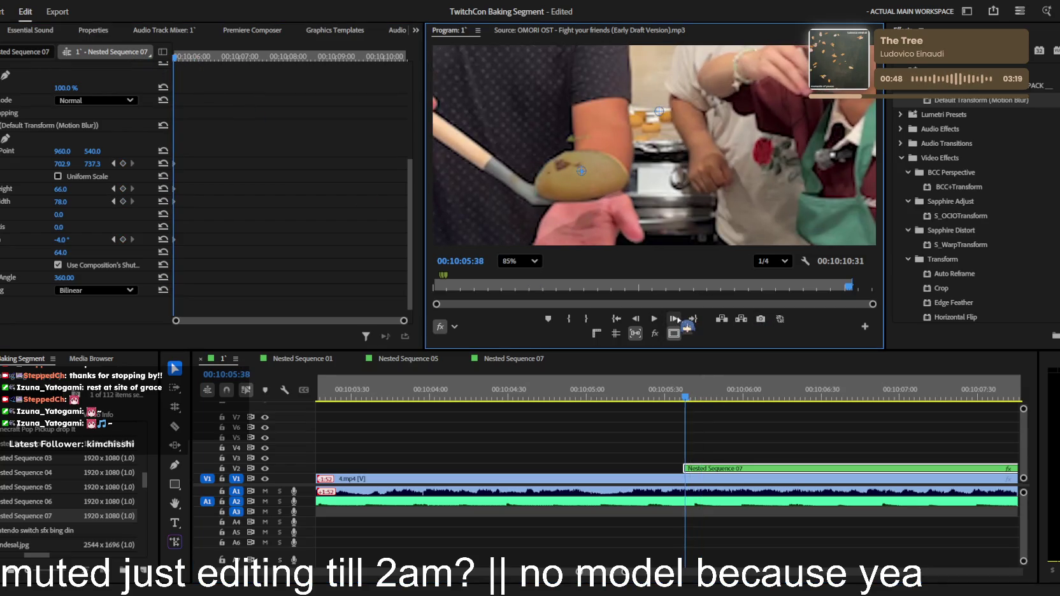
click(673, 319)
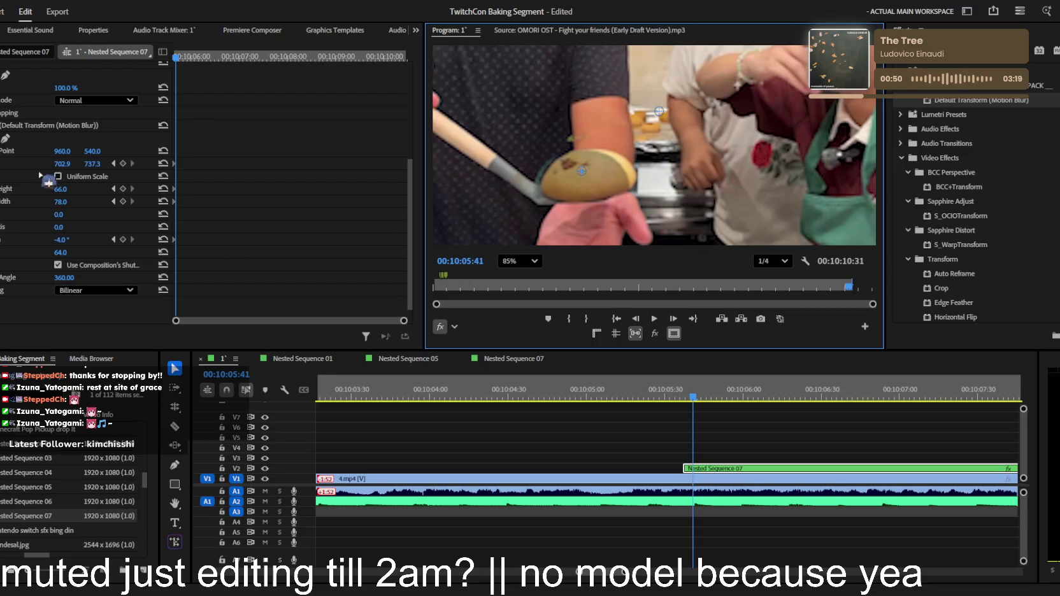
At 10:05:40, move the overlay right onto the food and step ahead to 10:05:45
click(19, 163)
drag(582, 172, 590, 171)
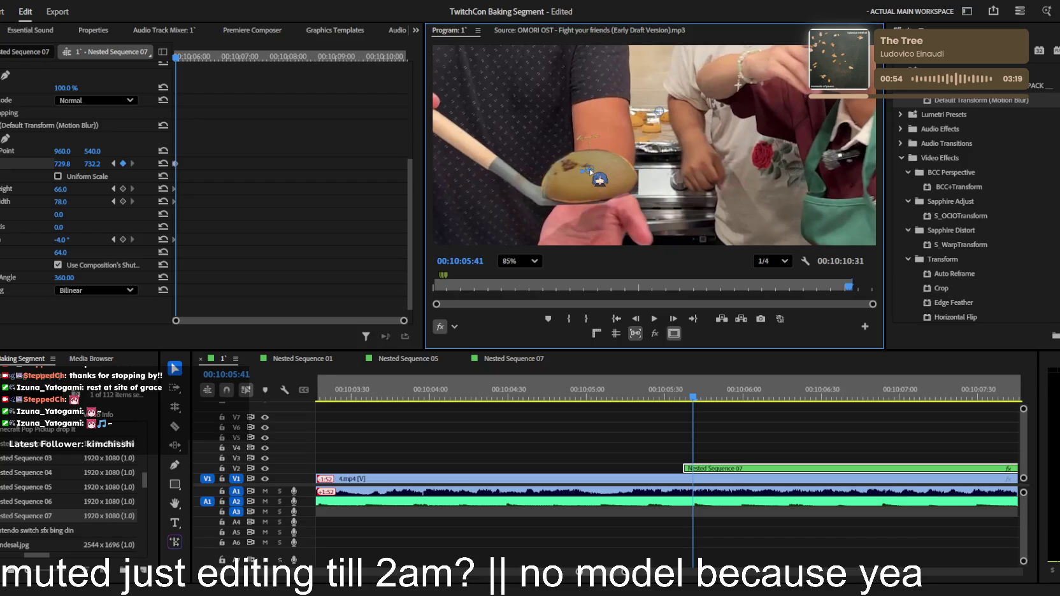
click(673, 318)
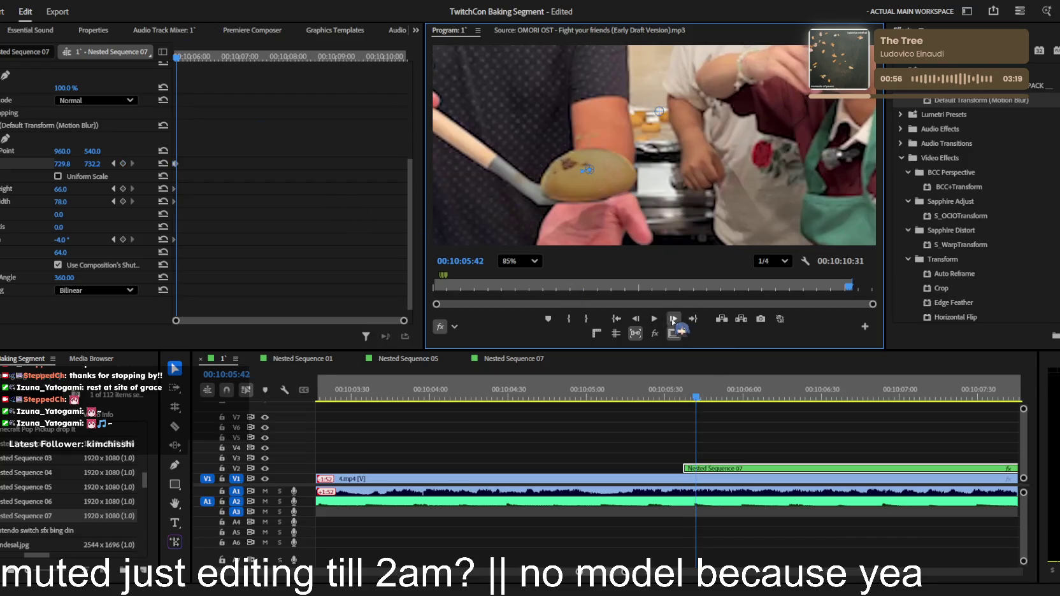
click(673, 319)
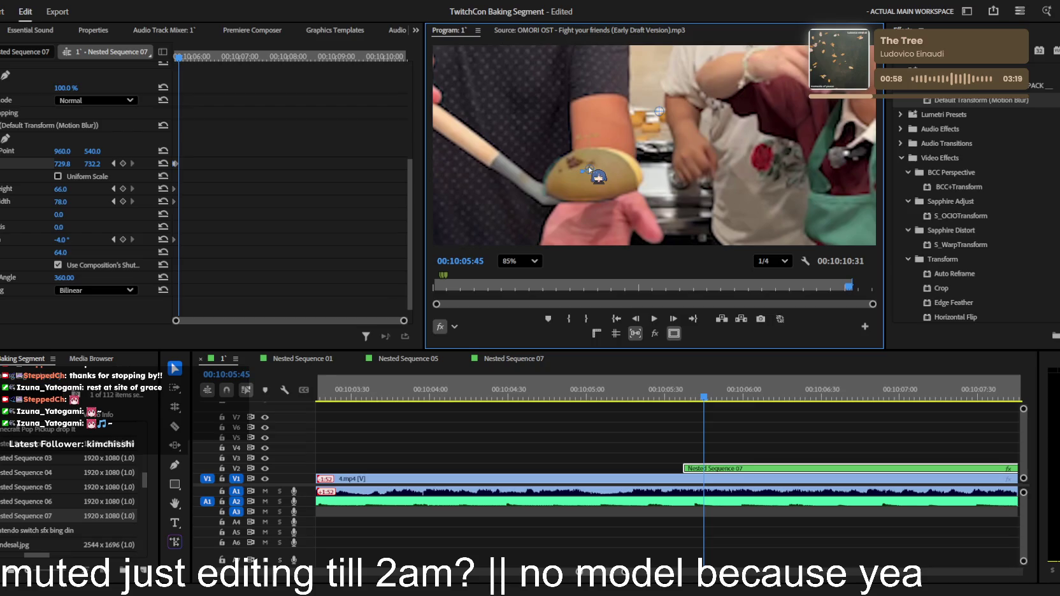
At 10:05:45, shift the overlay right and up, rotate it to -10°, then advance to 10:05:49
drag(62, 163, 97, 167)
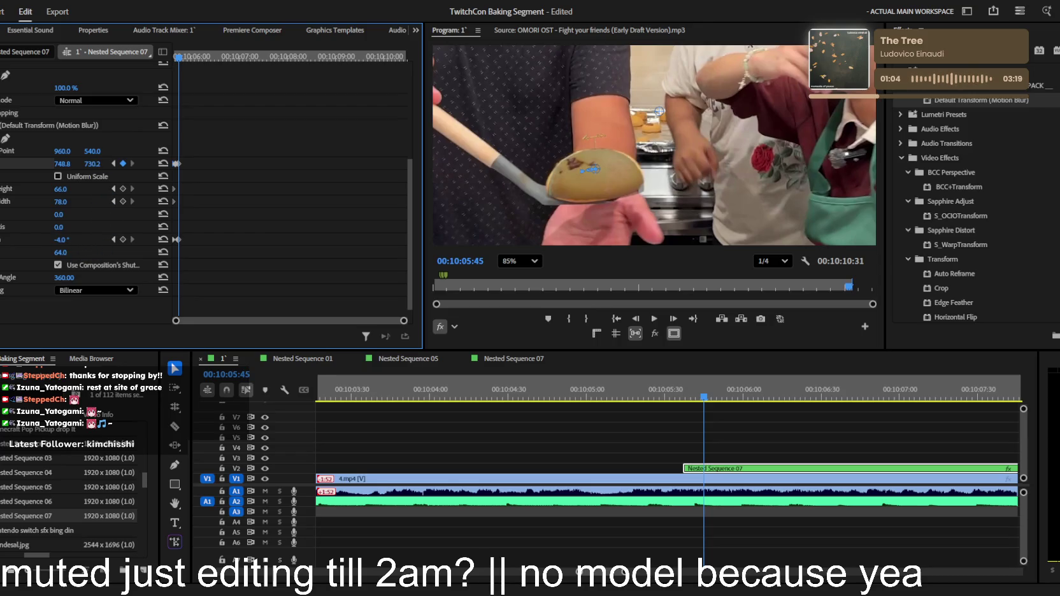
drag(62, 239, 64, 239)
drag(80, 165, 78, 164)
click(674, 319)
click(674, 319)
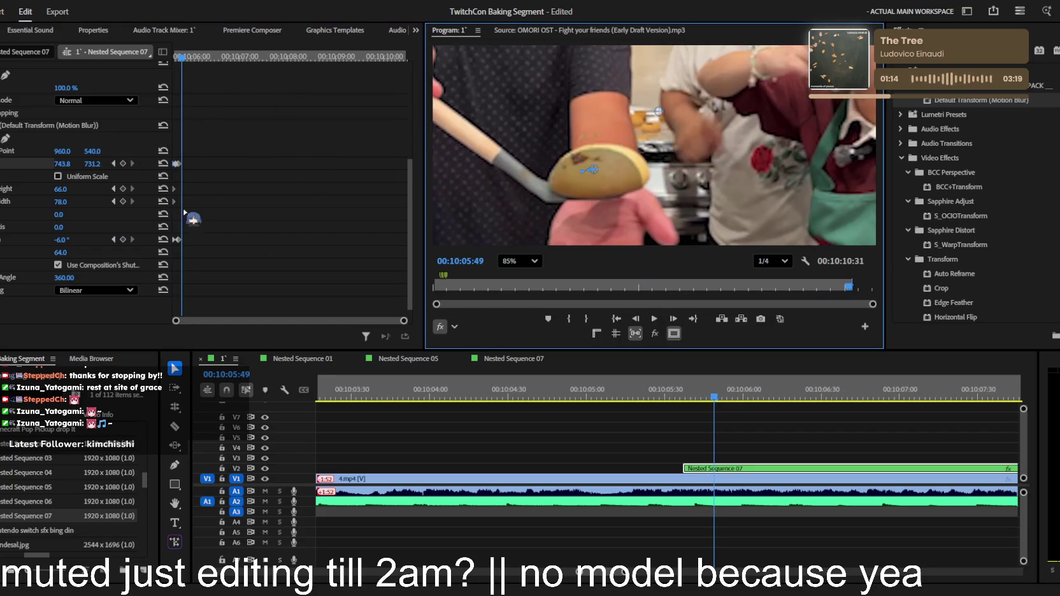
Keyframe the overlay's position rightward over the next few frames to follow the food
mouse_move(63, 164)
mouse_down()
mouse_move(88, 164)
mouse_move(63, 189)
mouse_move(70, 202)
mouse_up()
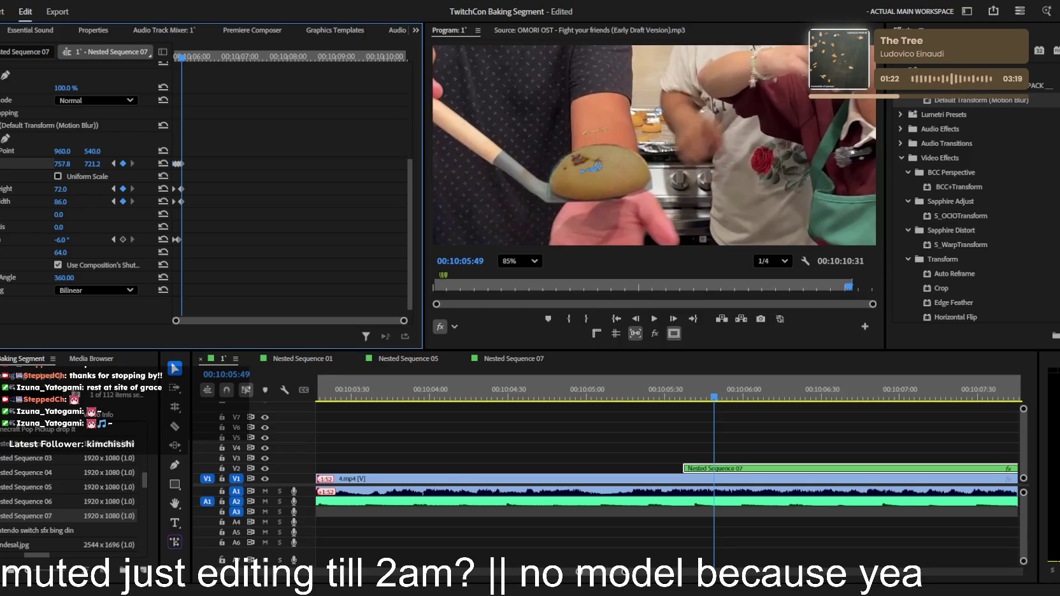
drag(62, 164, 59, 164)
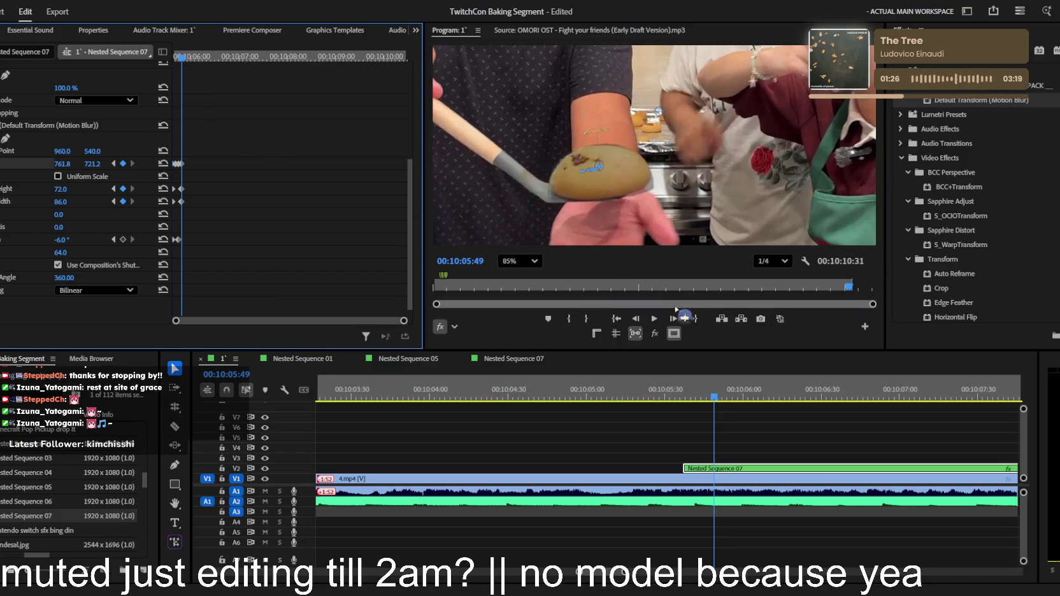
click(686, 327)
click(674, 320)
click(674, 319)
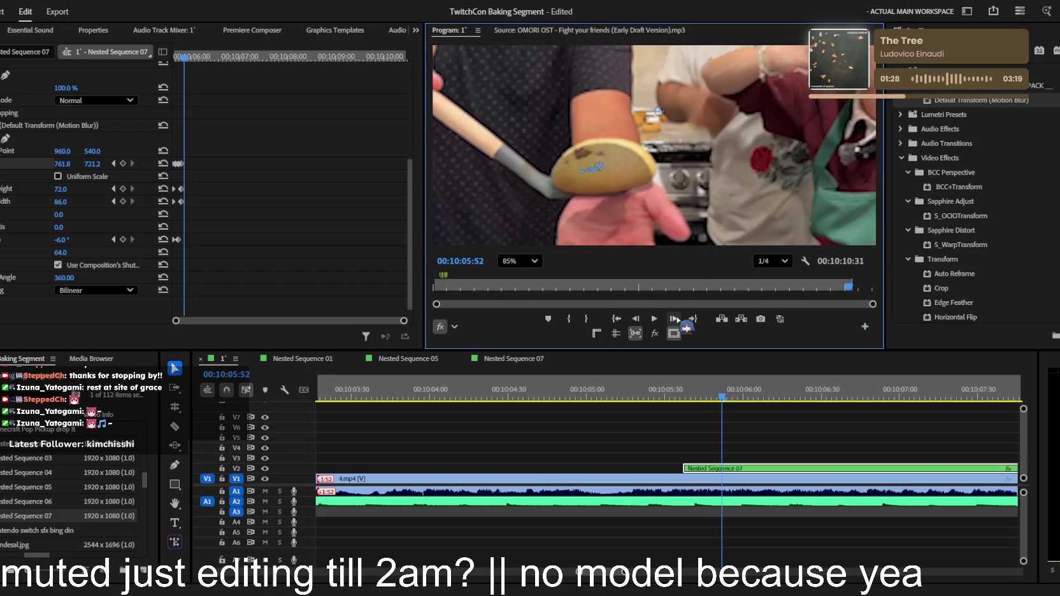
drag(63, 164, 77, 163)
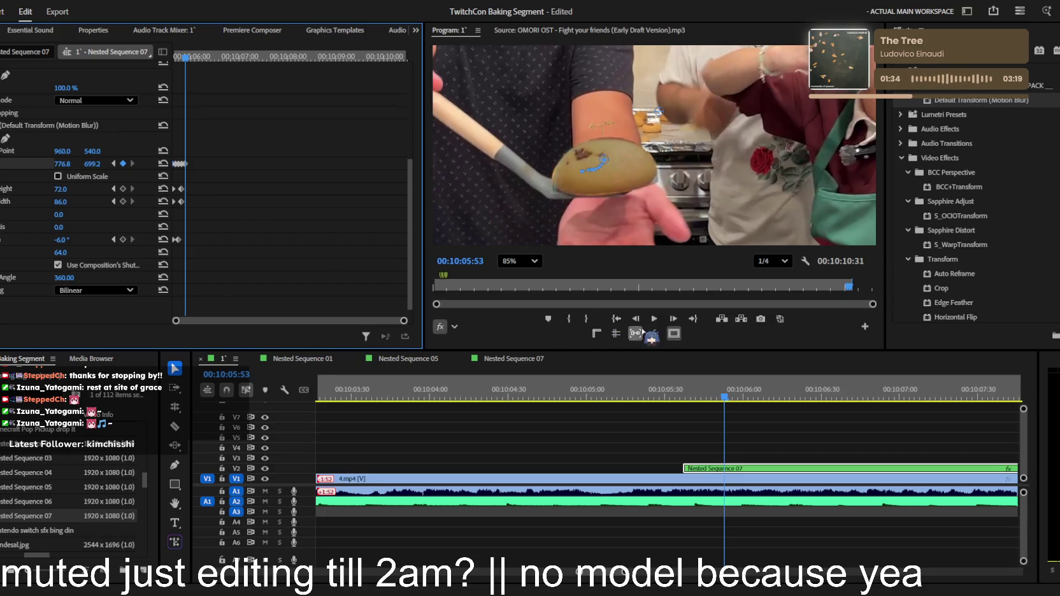
click(677, 322)
click(673, 318)
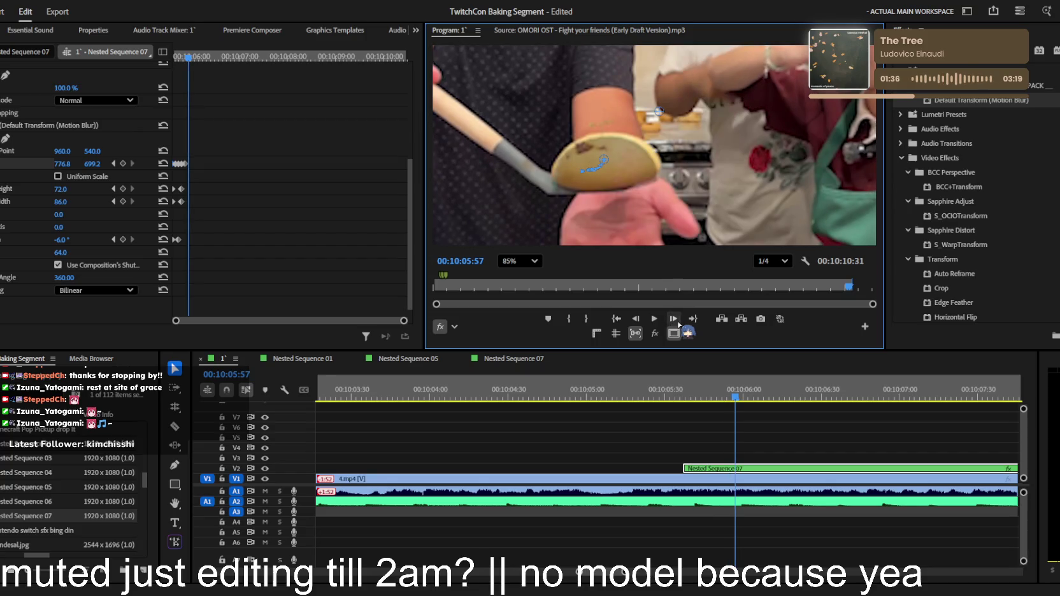
click(103, 170)
Raise and widen the overlay to fit the ladle, then step three frames and nudge it
mouse_move(93, 164)
mouse_down()
mouse_move(84, 164)
mouse_move(75, 199)
mouse_up()
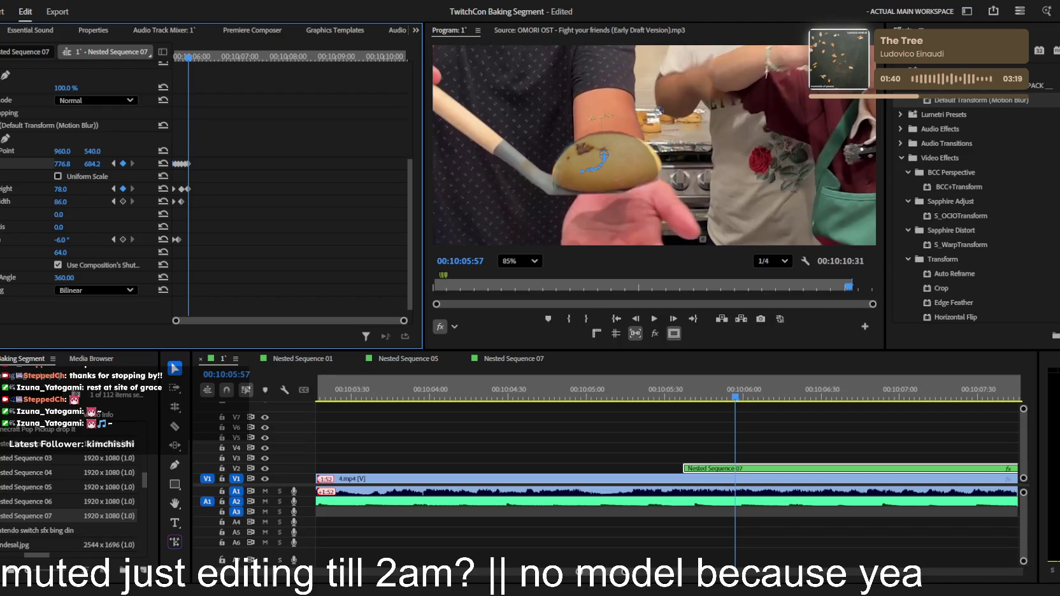
drag(61, 202, 64, 205)
drag(63, 164, 79, 167)
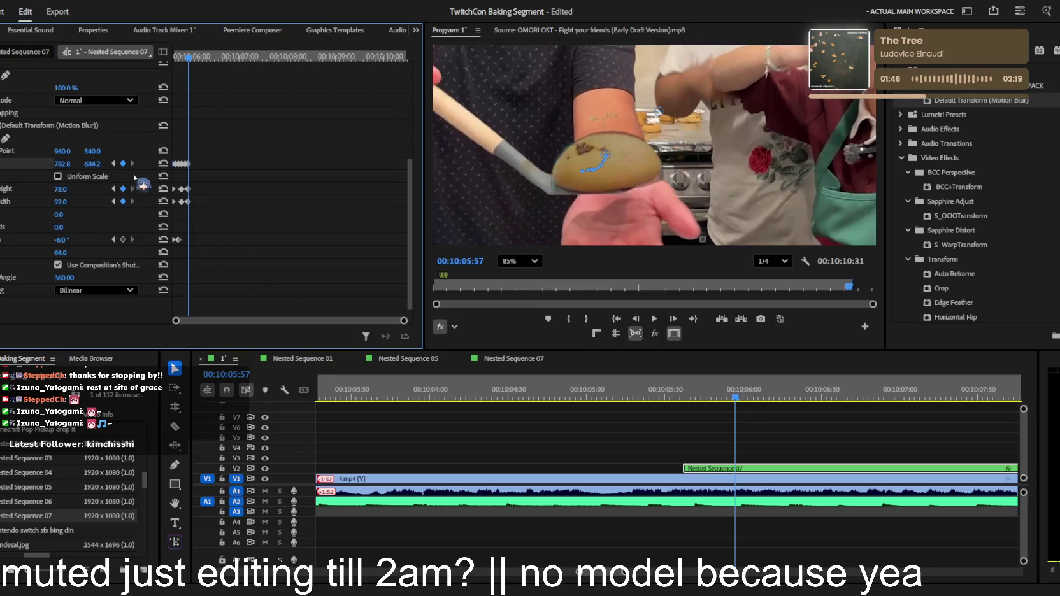
click(673, 318)
click(673, 318)
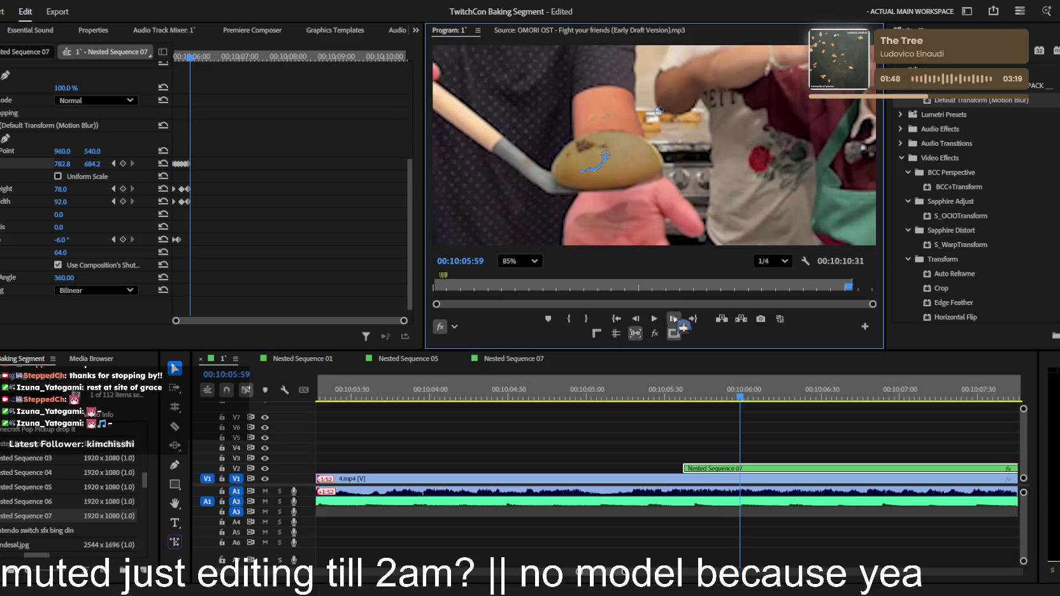
click(673, 318)
mouse_move(61, 163)
mouse_down()
mouse_move(98, 166)
mouse_move(57, 164)
mouse_up()
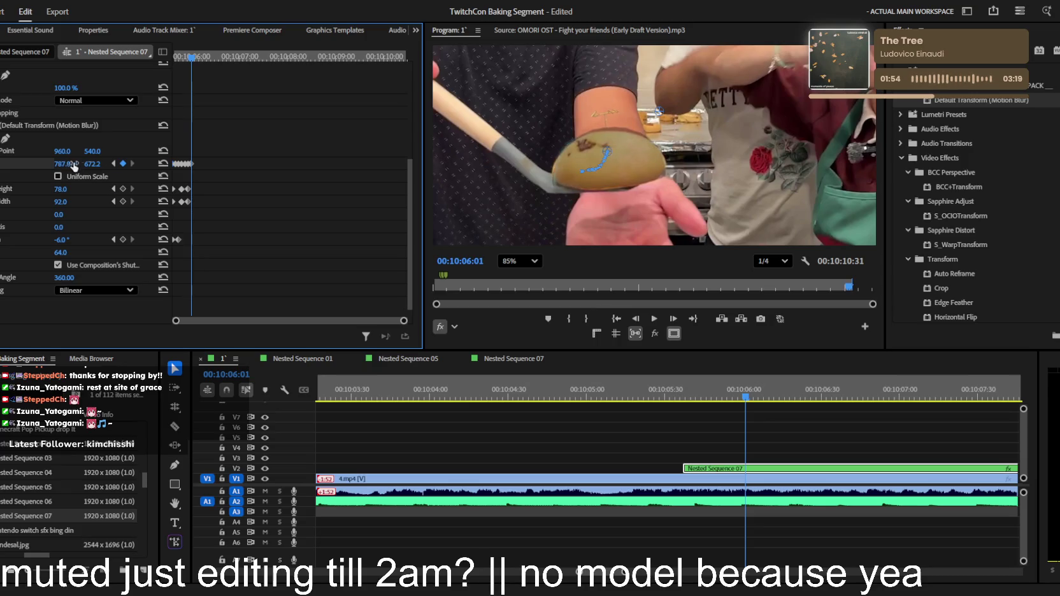
Track the ladle over further frames, shifting the overlay right and widening it to 104
click(680, 328)
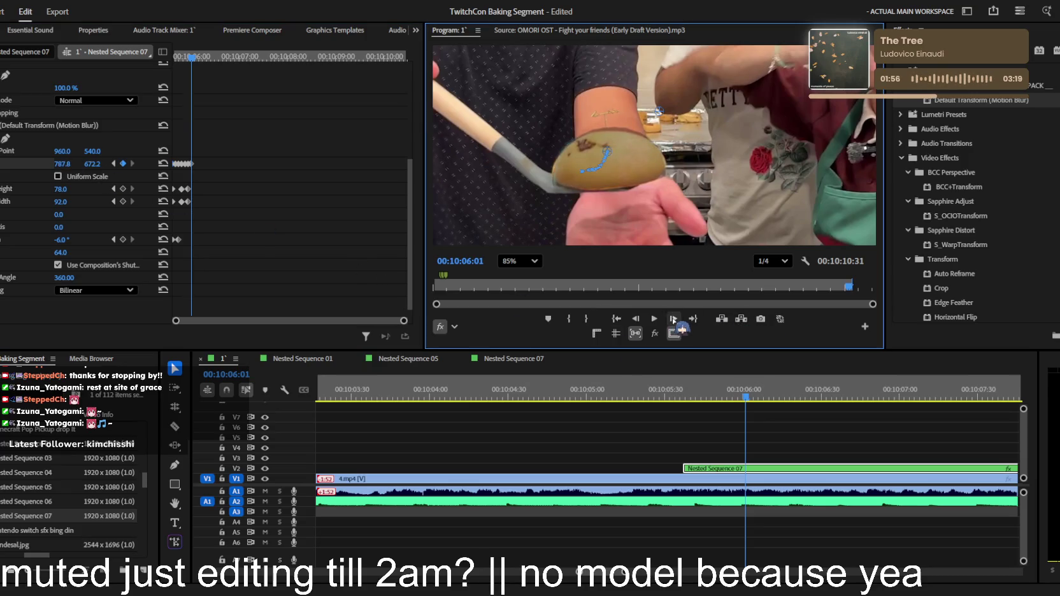
click(674, 319)
click(673, 320)
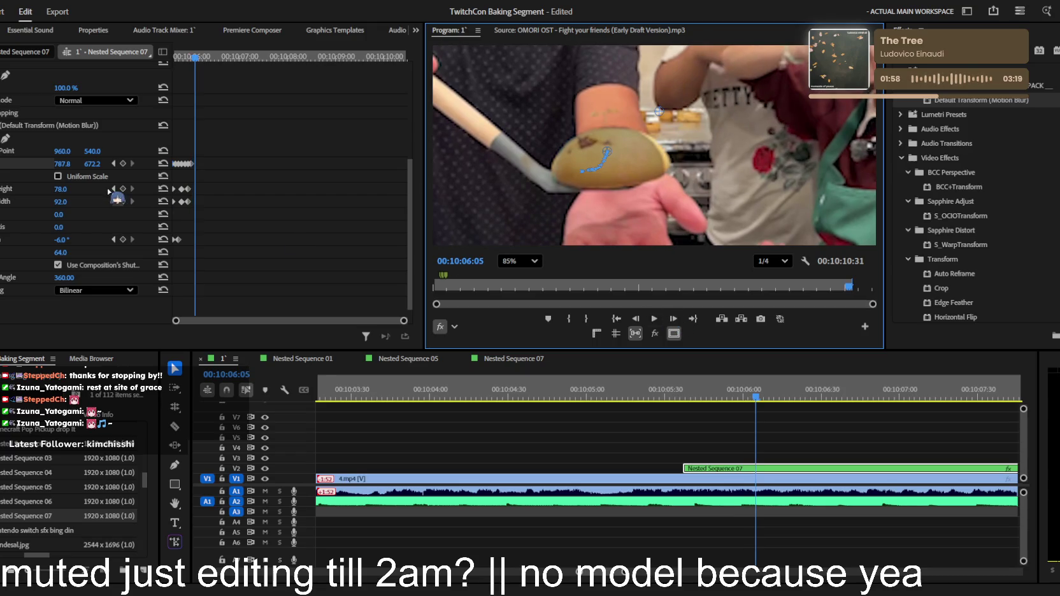
mouse_move(62, 164)
mouse_down()
mouse_move(95, 165)
mouse_move(58, 164)
mouse_up()
drag(64, 201, 68, 201)
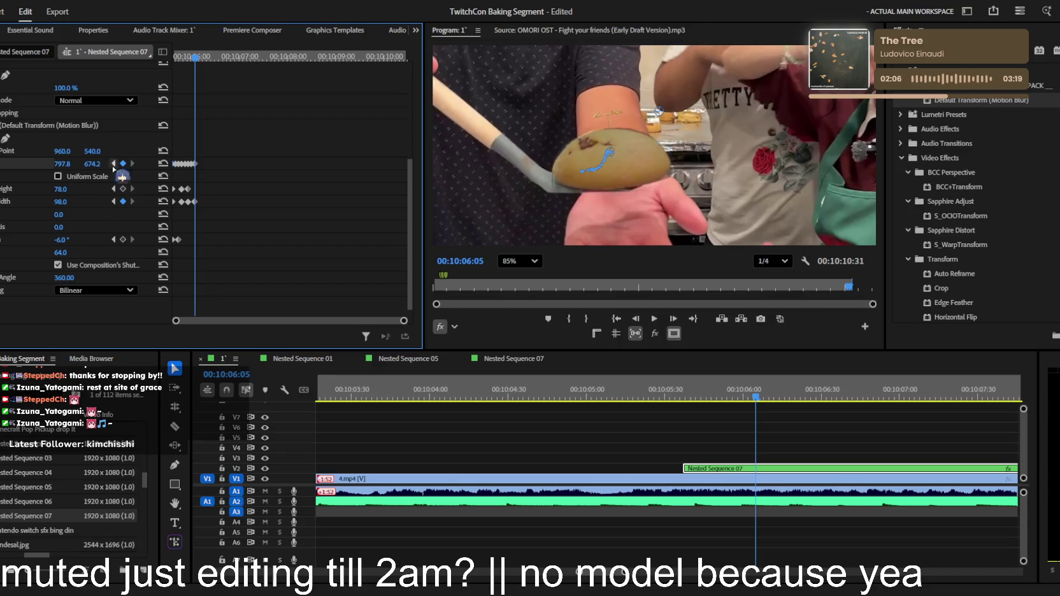
click(673, 319)
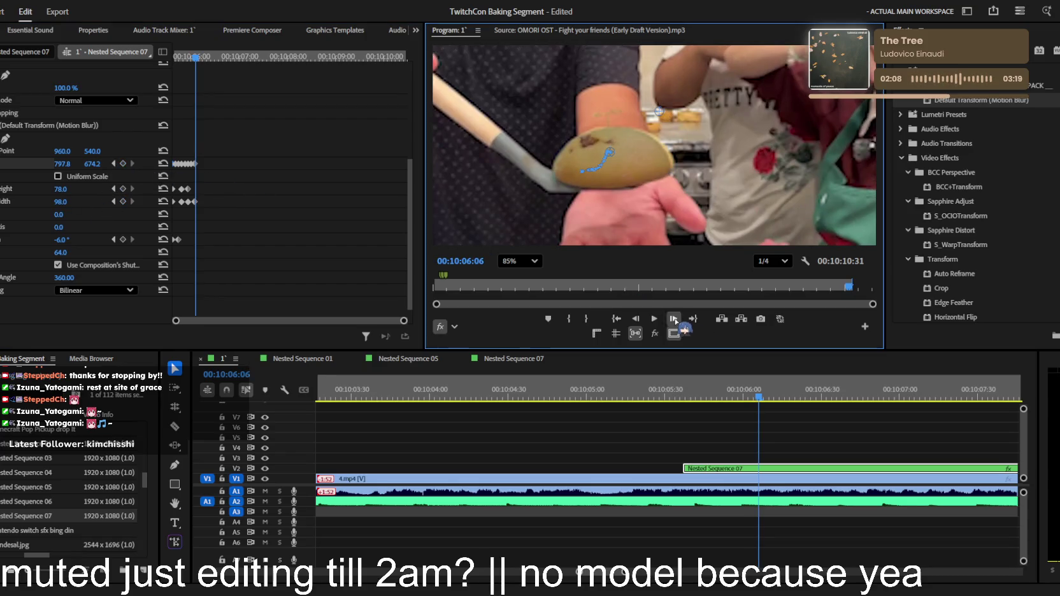
click(674, 319)
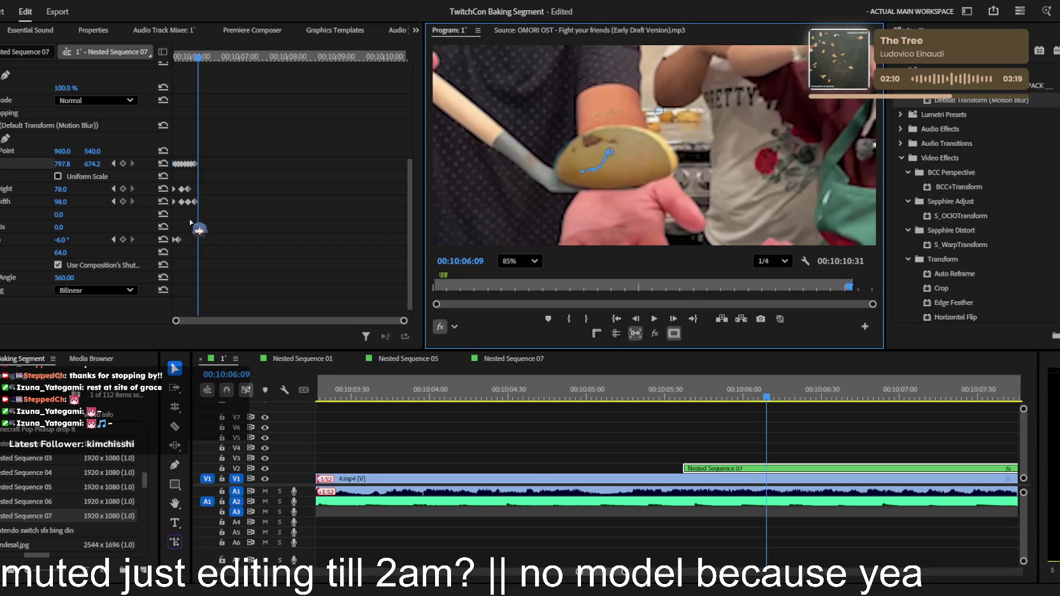
drag(56, 164, 89, 164)
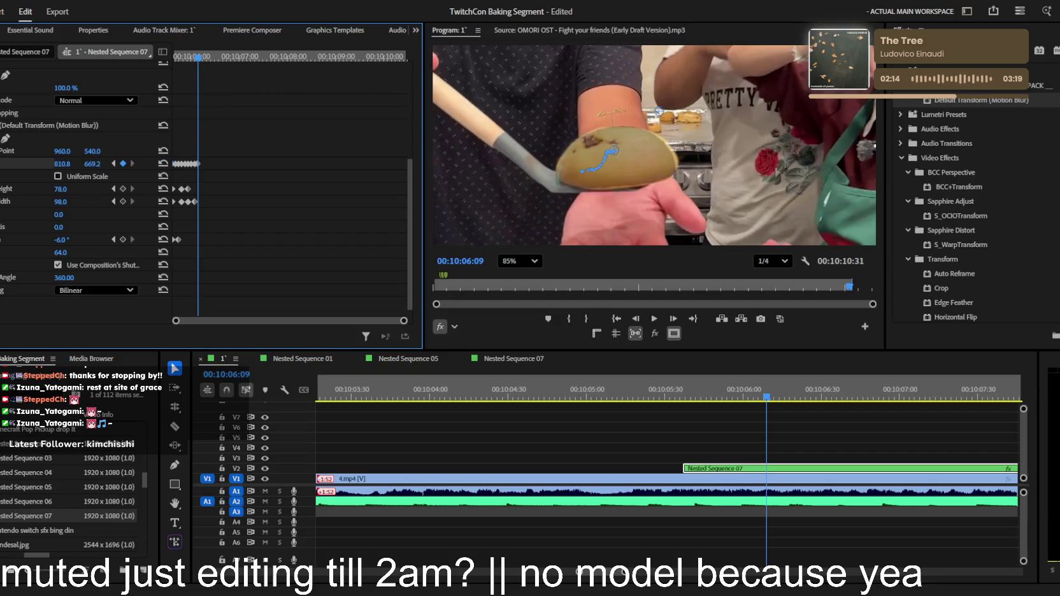
drag(60, 201, 65, 189)
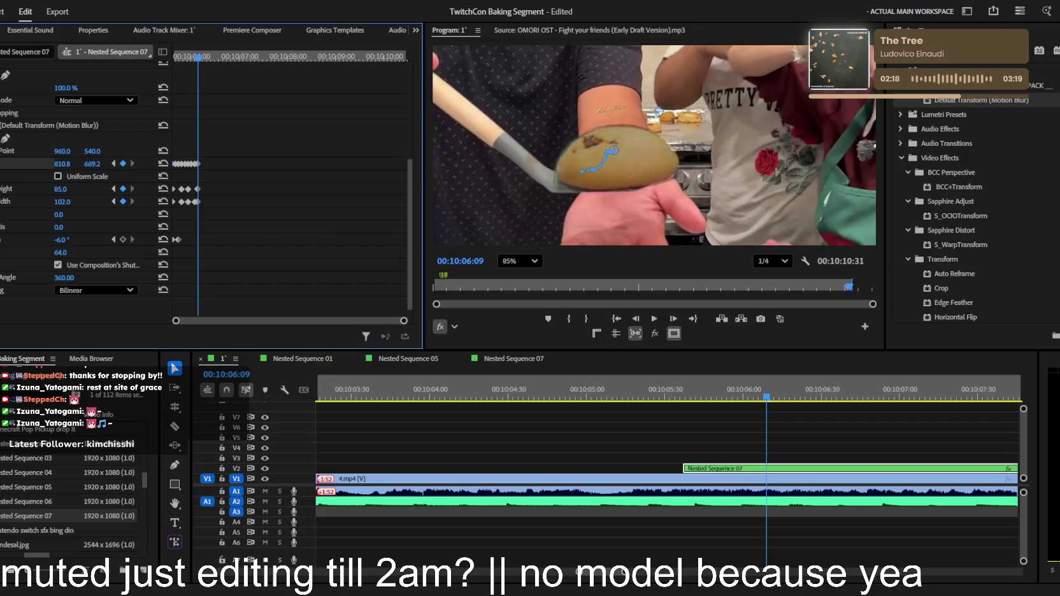
Keyframe the overlay rightward through 00:10:06:17 and tilt it to -4°
click(673, 319)
click(673, 319)
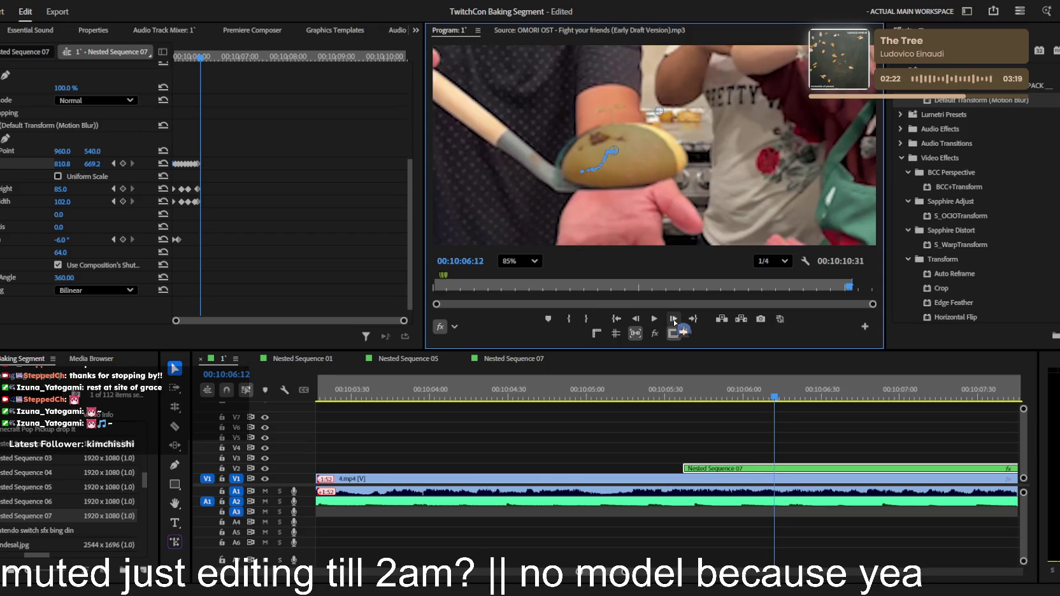
click(673, 319)
drag(62, 164, 83, 163)
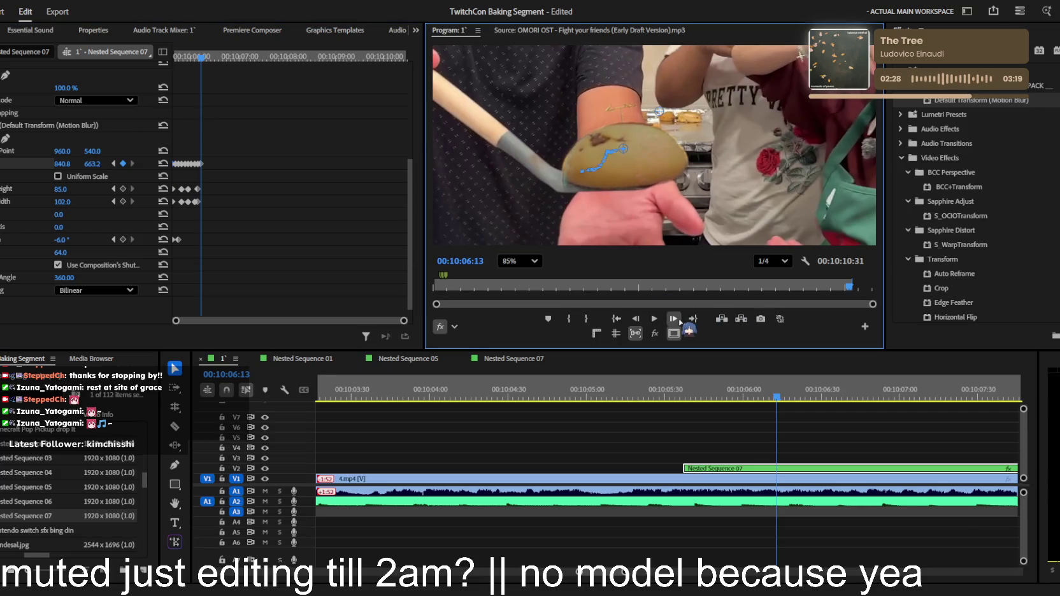
click(678, 319)
click(679, 321)
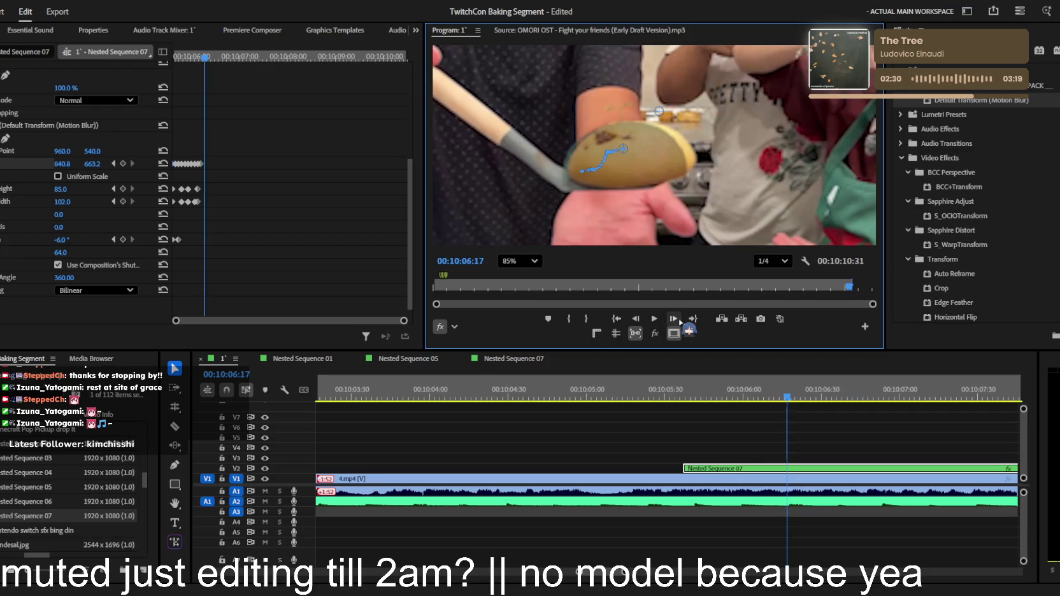
mouse_move(62, 163)
mouse_down()
mouse_move(89, 164)
mouse_move(76, 164)
mouse_up()
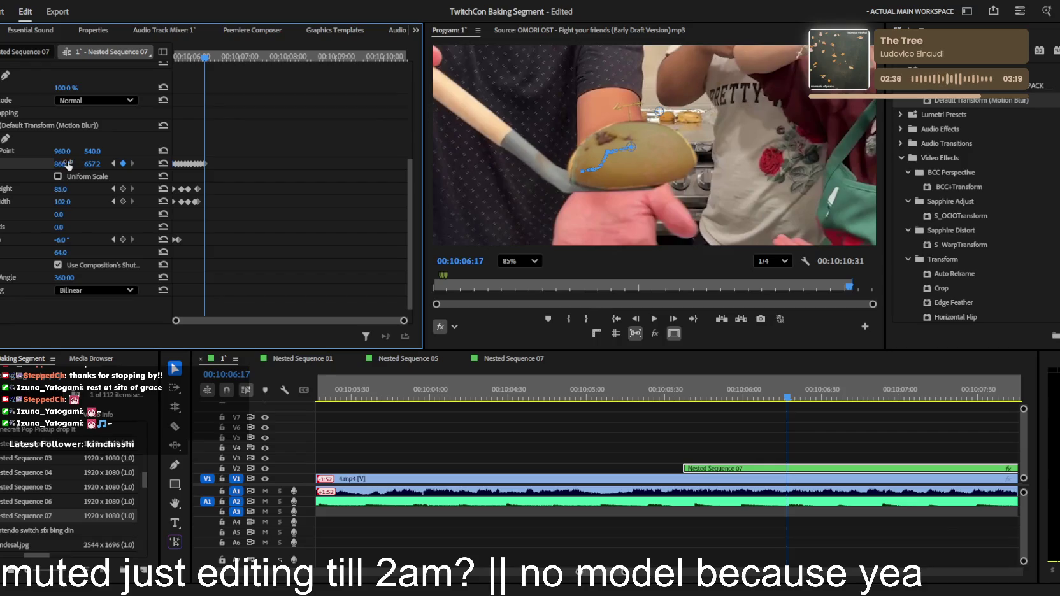
drag(62, 240, 66, 239)
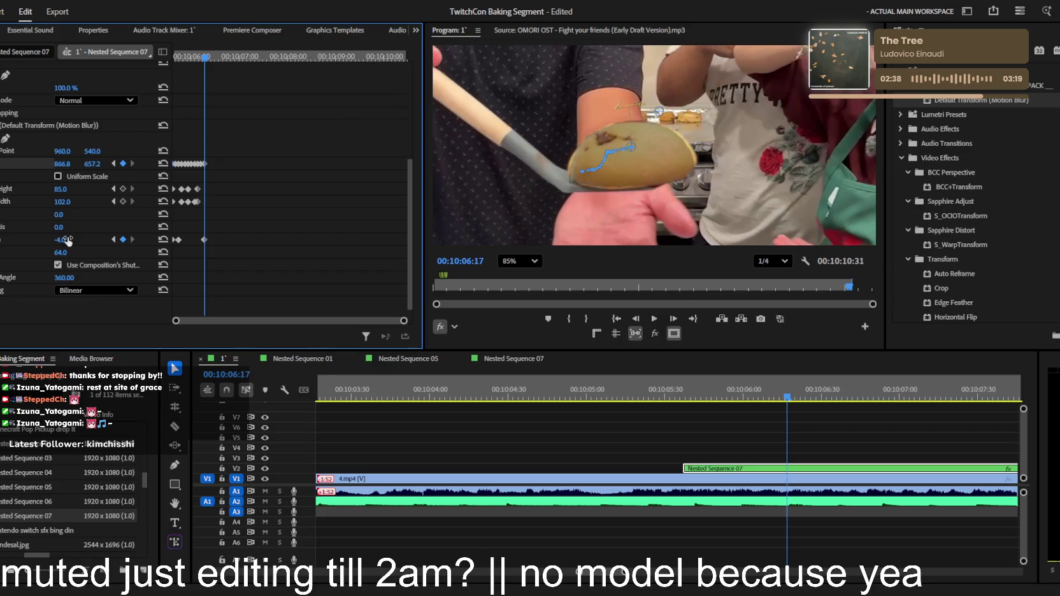
Advance a few frames and keyframe the overlay right with a wider width to match the ladle
drag(62, 164, 64, 164)
click(674, 320)
click(673, 320)
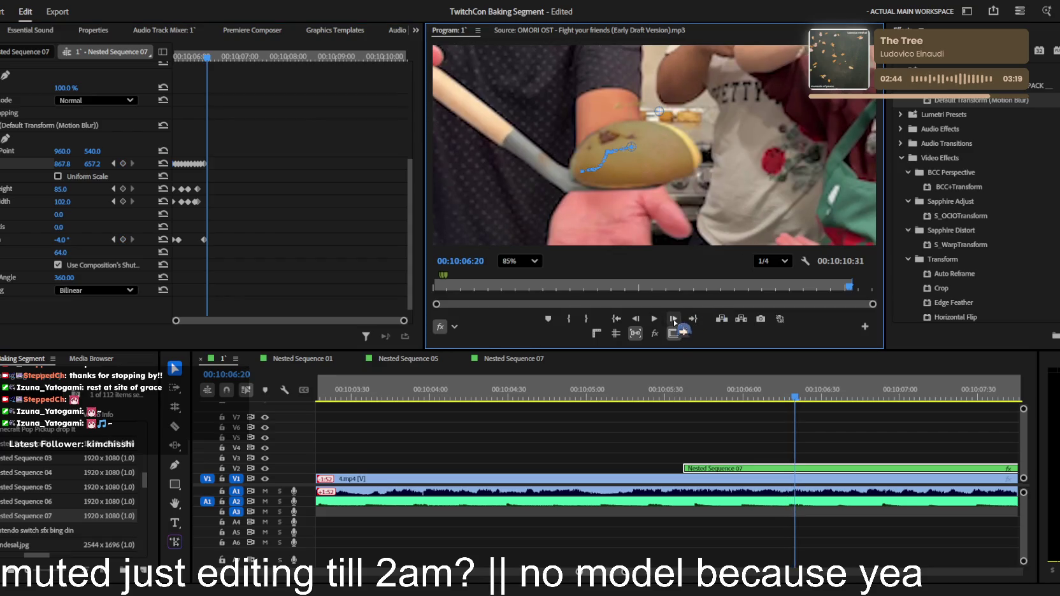
click(674, 321)
drag(62, 164, 61, 164)
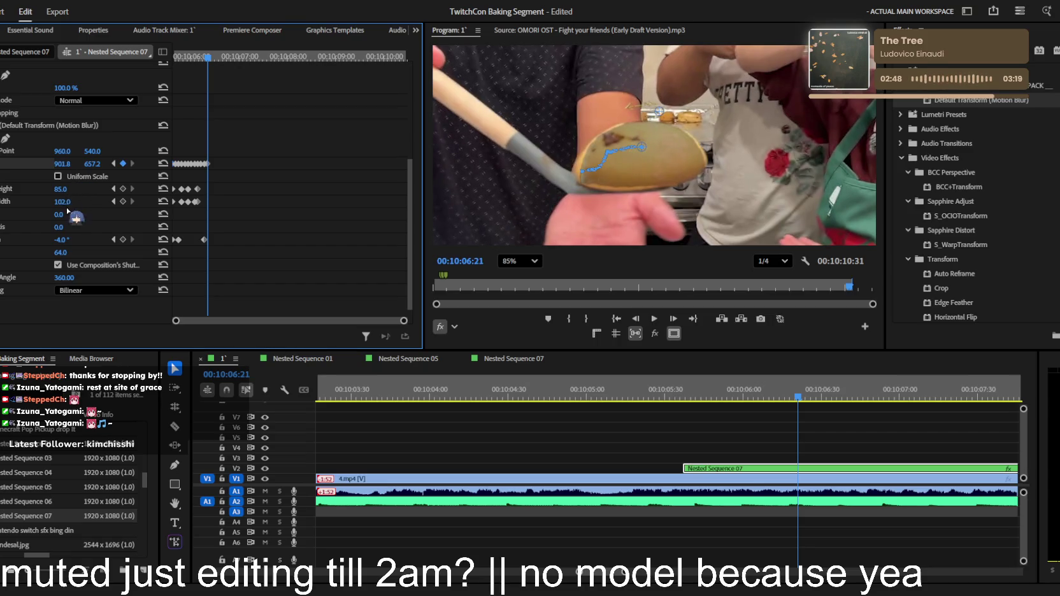
drag(61, 202, 65, 201)
drag(61, 164, 65, 189)
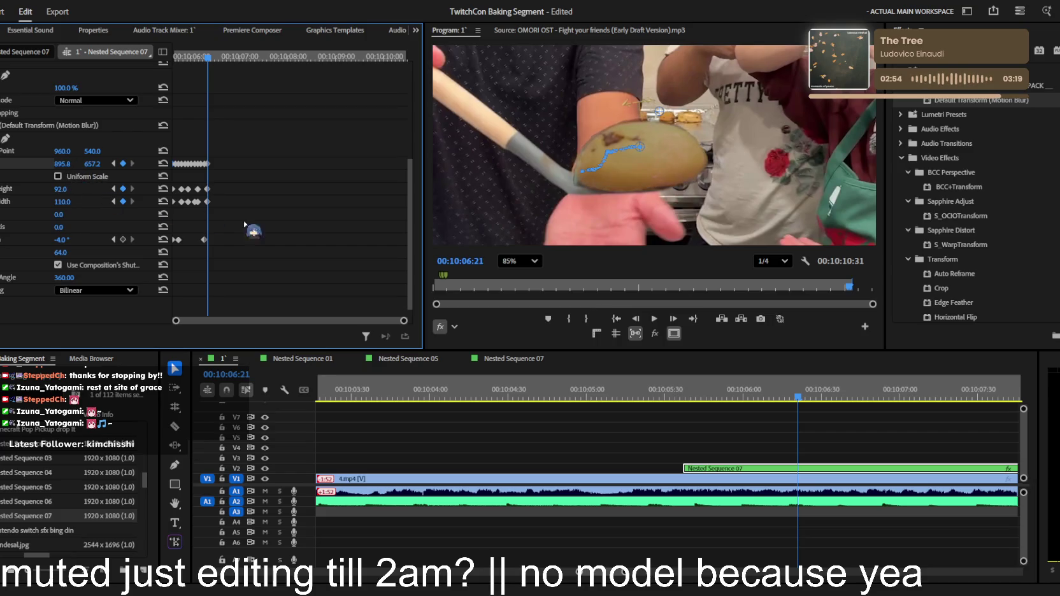
At 00:10:06:25, lower the overlay onto the ladle and rotate it to -3°
click(674, 320)
click(674, 320)
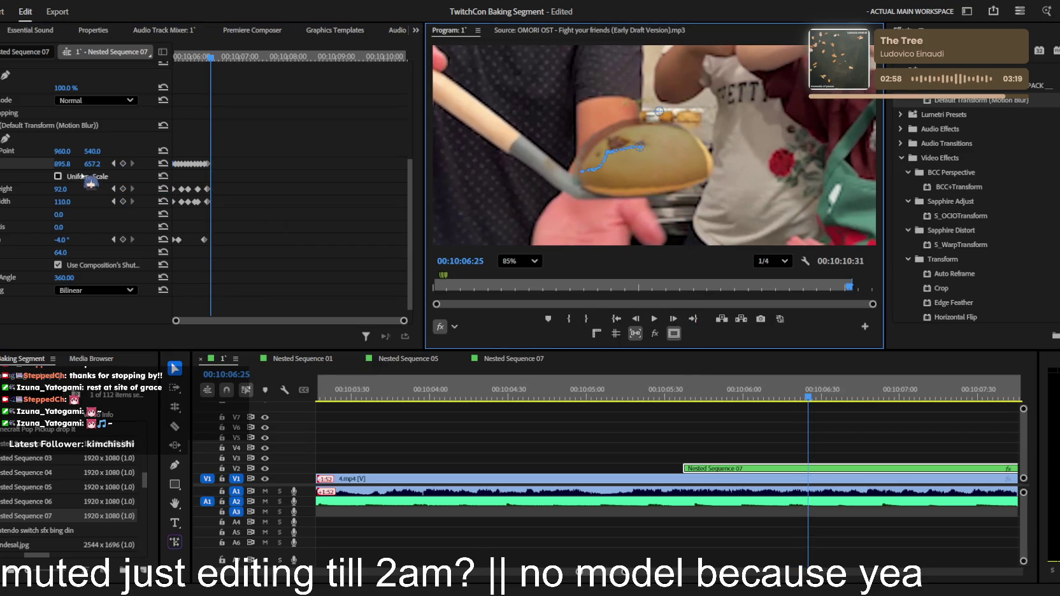
drag(90, 166, 69, 164)
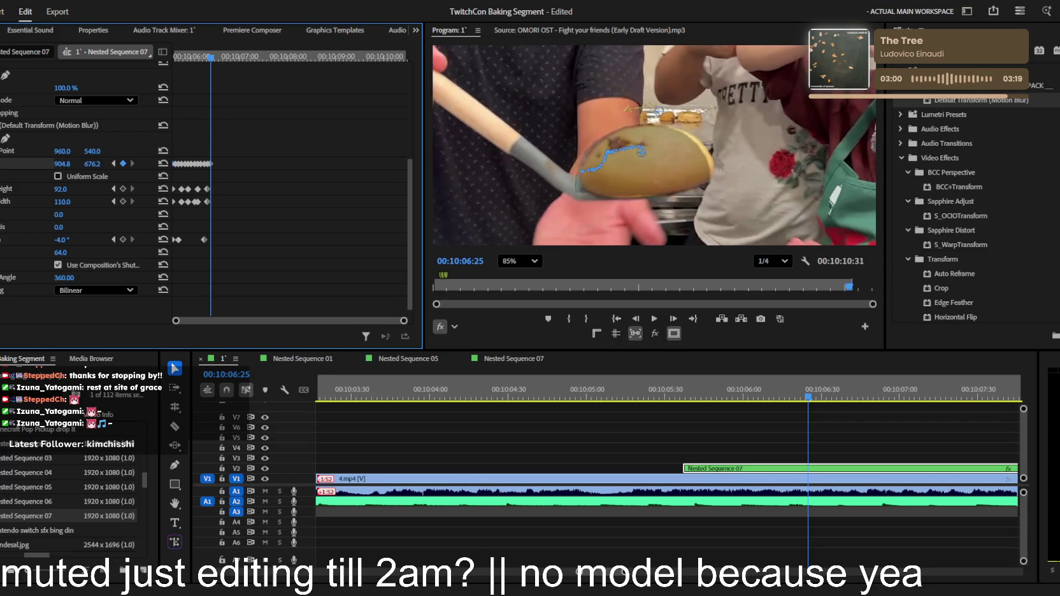
drag(61, 239, 58, 240)
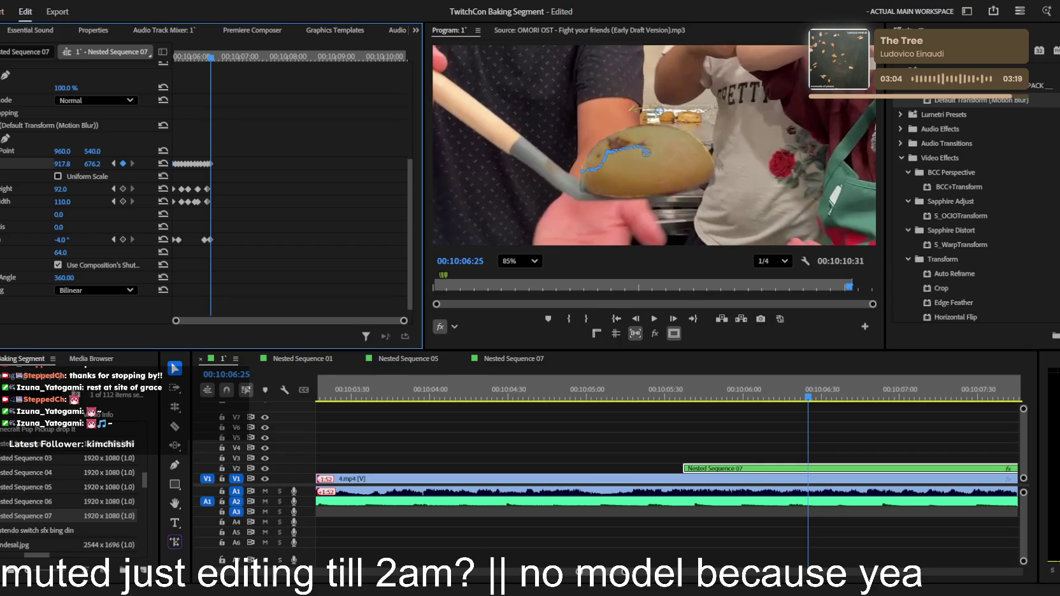
drag(62, 239, 64, 239)
drag(62, 164, 63, 164)
Keyframe the overlay lower on the ladle over the next frames, reaching 00:10:06:41
click(673, 319)
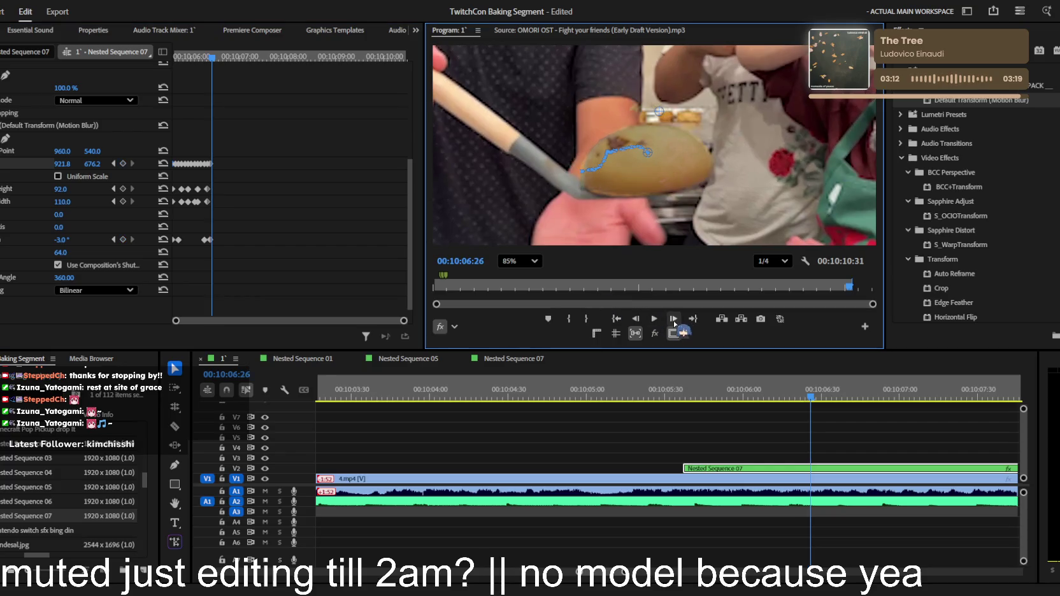
click(673, 319)
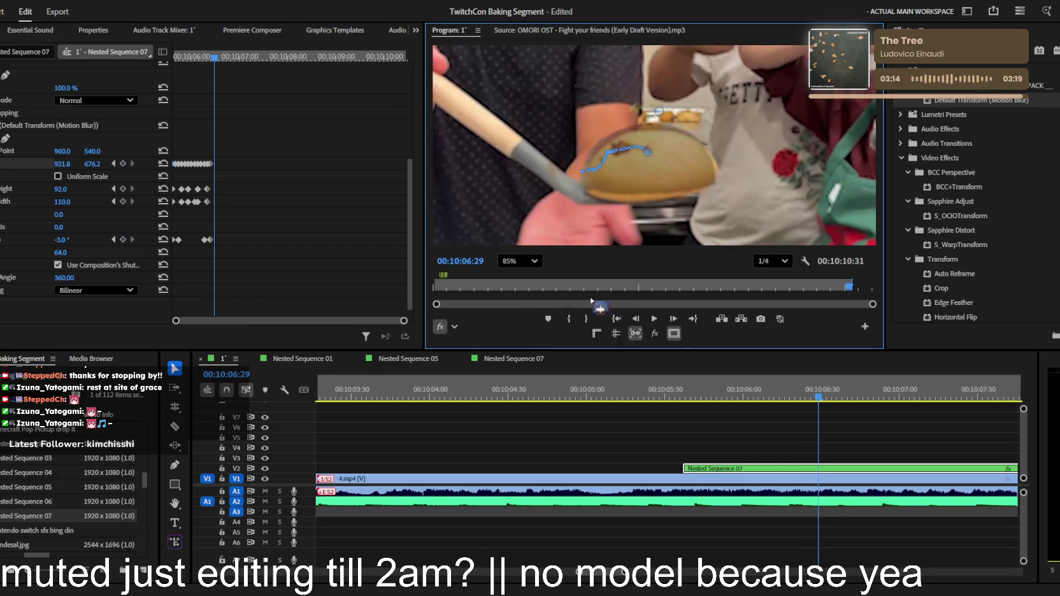
drag(93, 164, 88, 163)
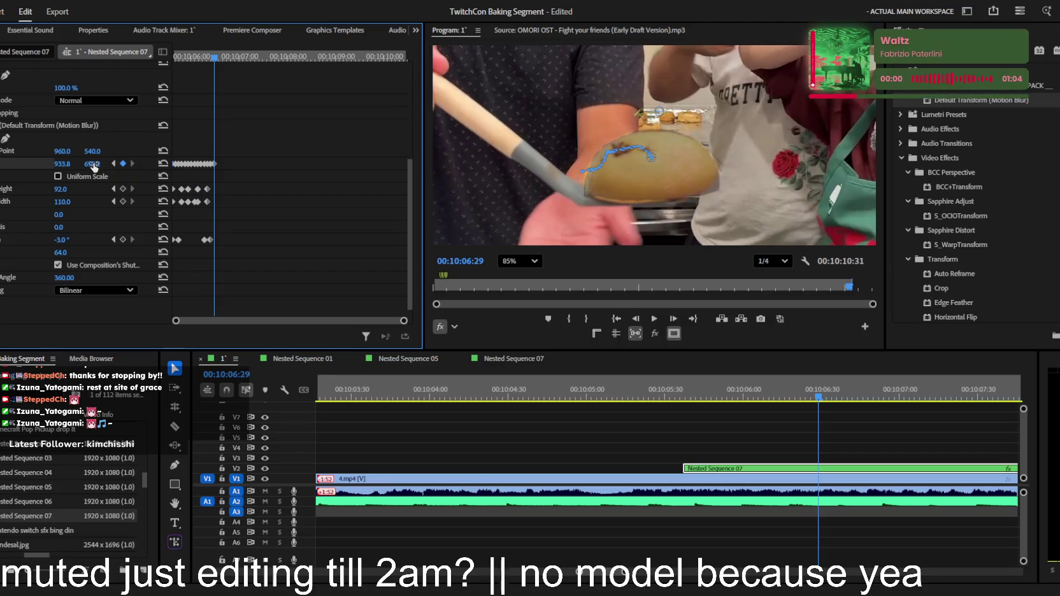
click(674, 319)
triple_click(673, 318)
drag(93, 163, 59, 164)
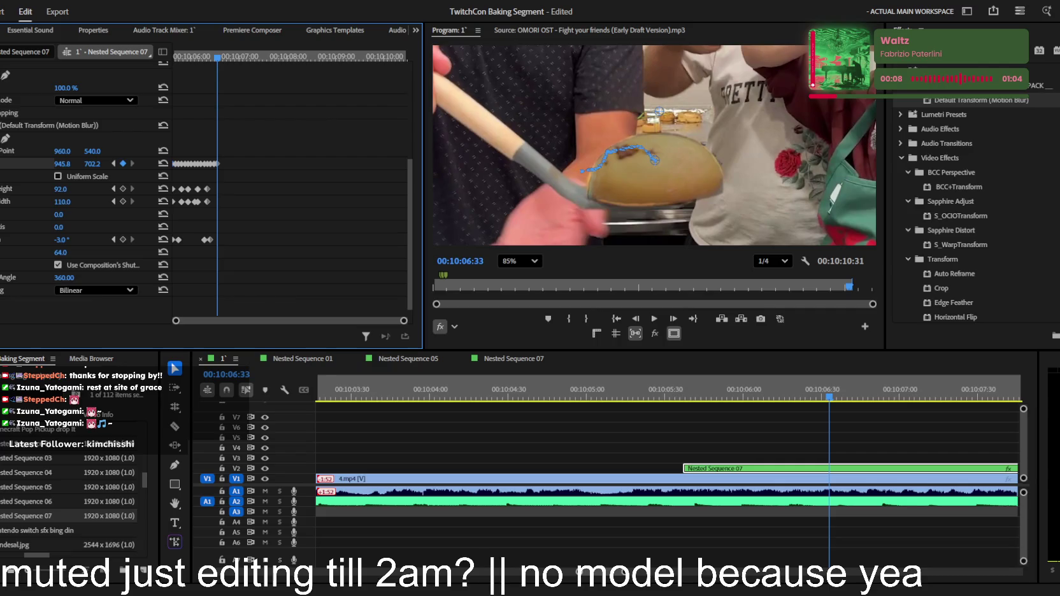
key(Right)
key(Right)
key(Right)
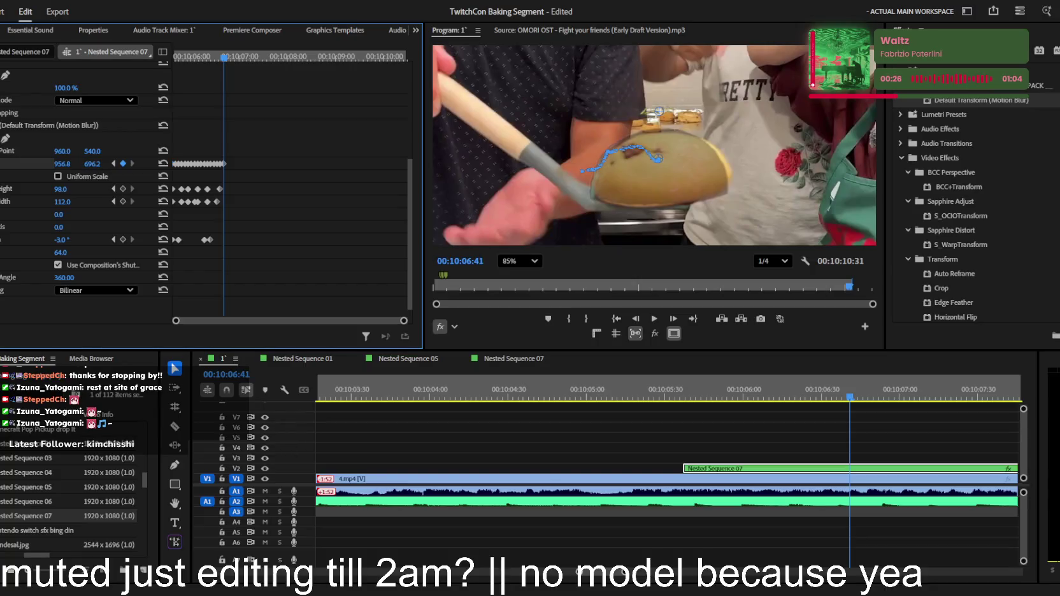
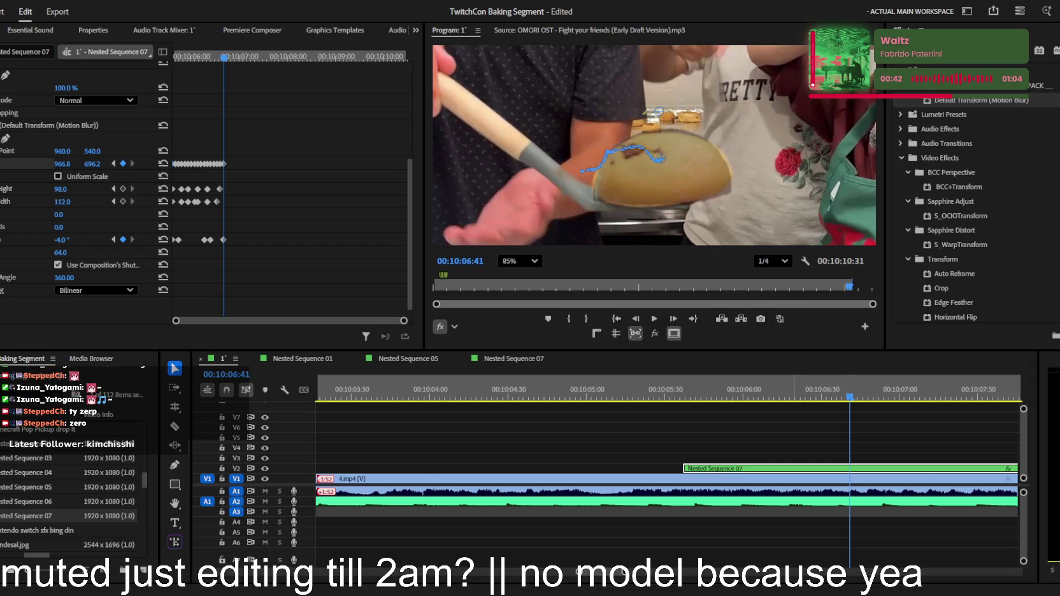
A few frames ahead, keyframe the doodle overlay further right and slightly wider
click(674, 323)
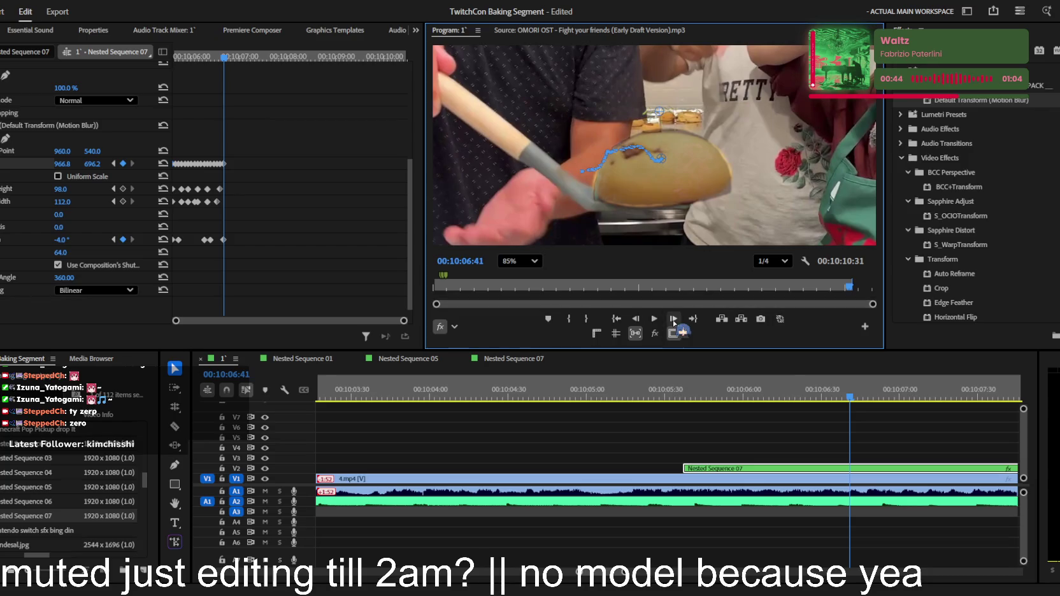
click(674, 318)
click(674, 318)
click(674, 318)
drag(62, 164, 77, 166)
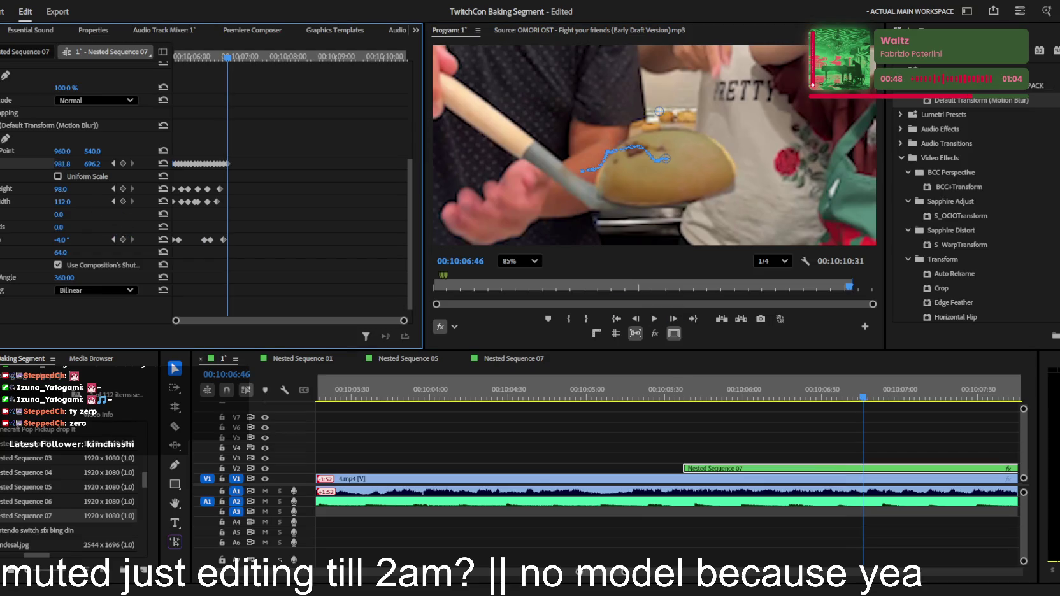
drag(62, 202, 66, 202)
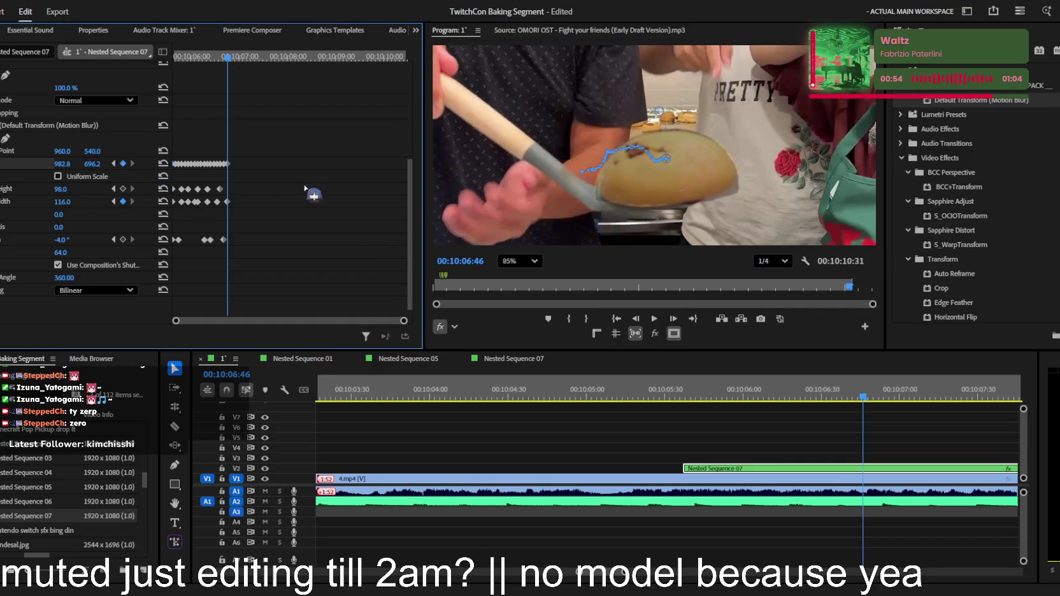
Several frames later, keyframe the overlay shifted further right with the cake
click(673, 319)
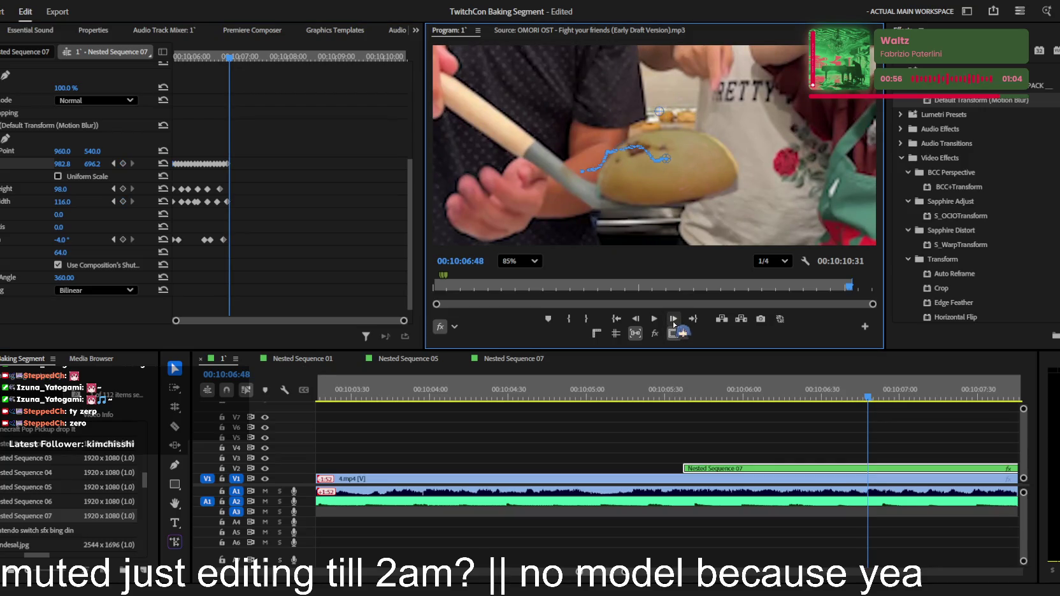
click(673, 322)
click(673, 321)
drag(62, 164, 93, 163)
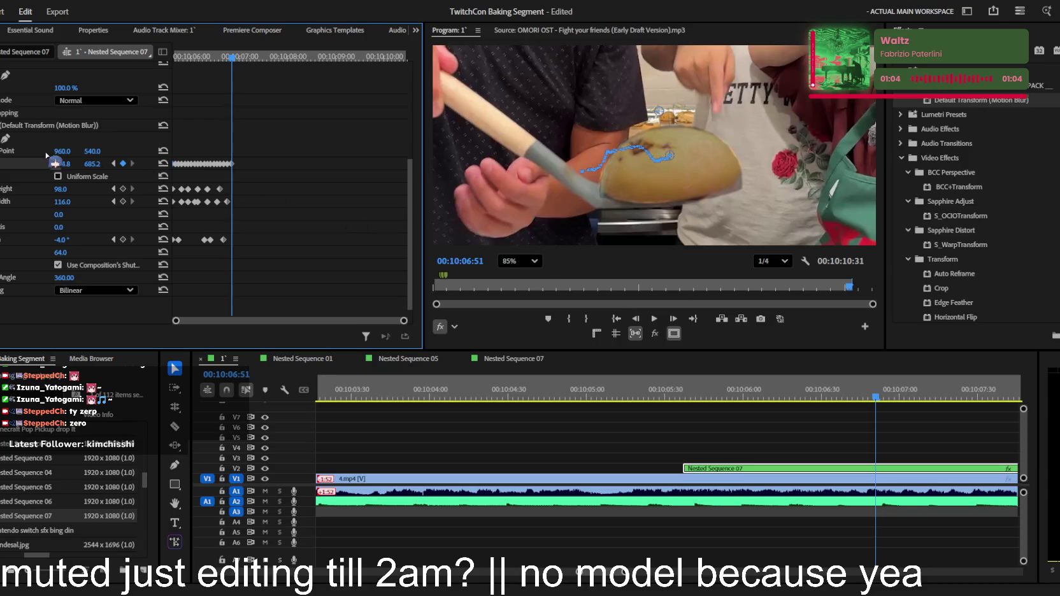
Keyframe the overlay onto the cake at 994.8, 673.2, then play back the tracked section
click(673, 319)
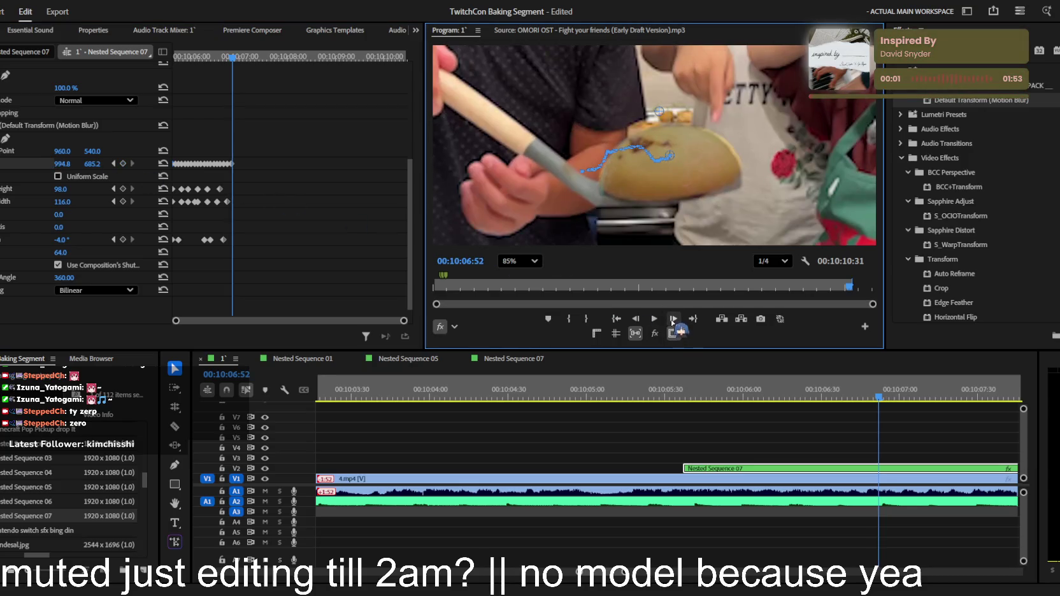
click(673, 320)
click(673, 320)
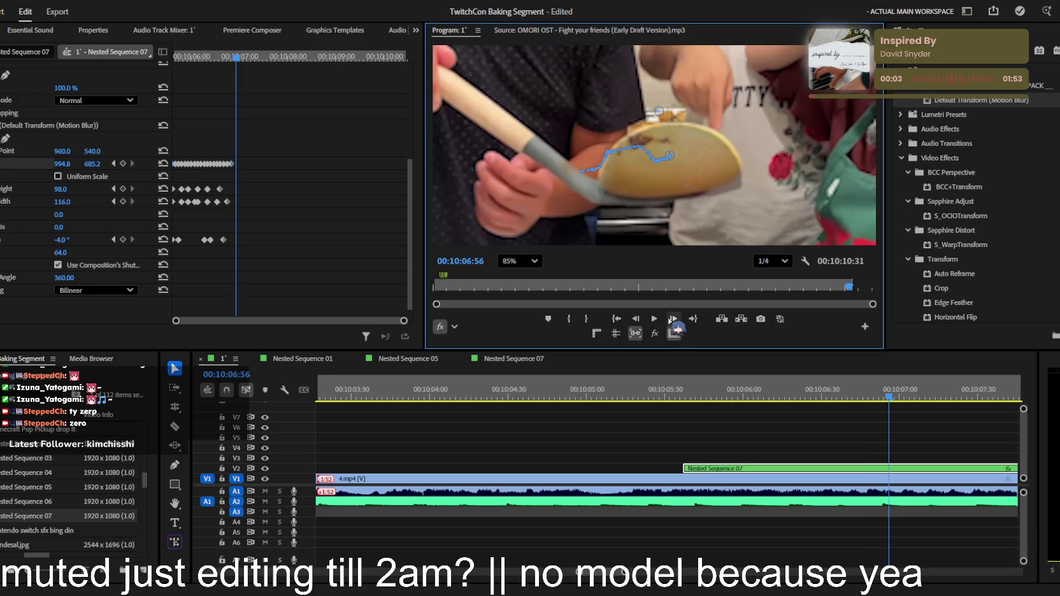
drag(91, 163, 119, 164)
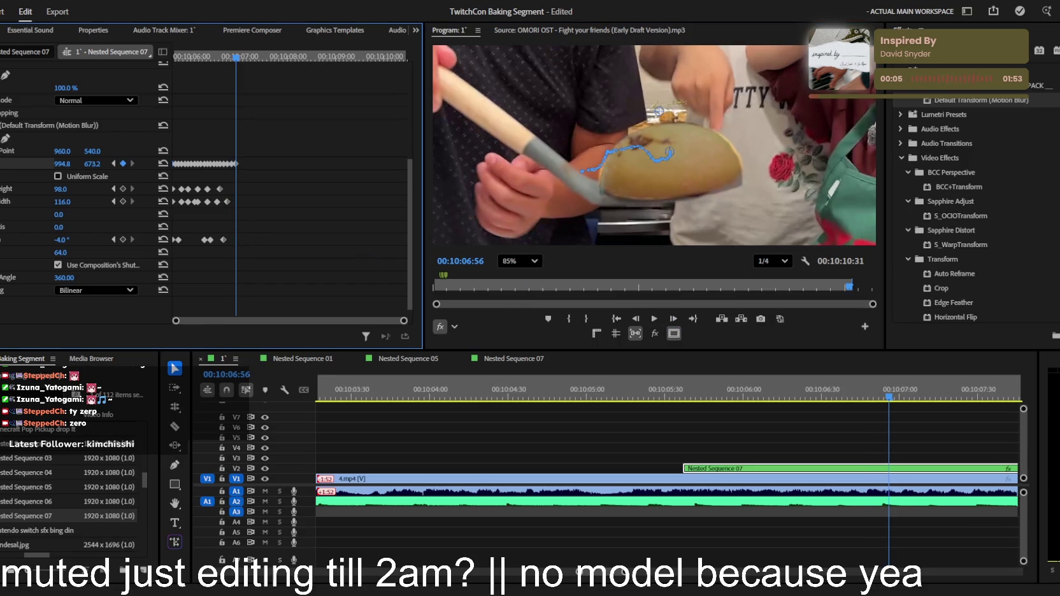
key(space)
click(811, 452)
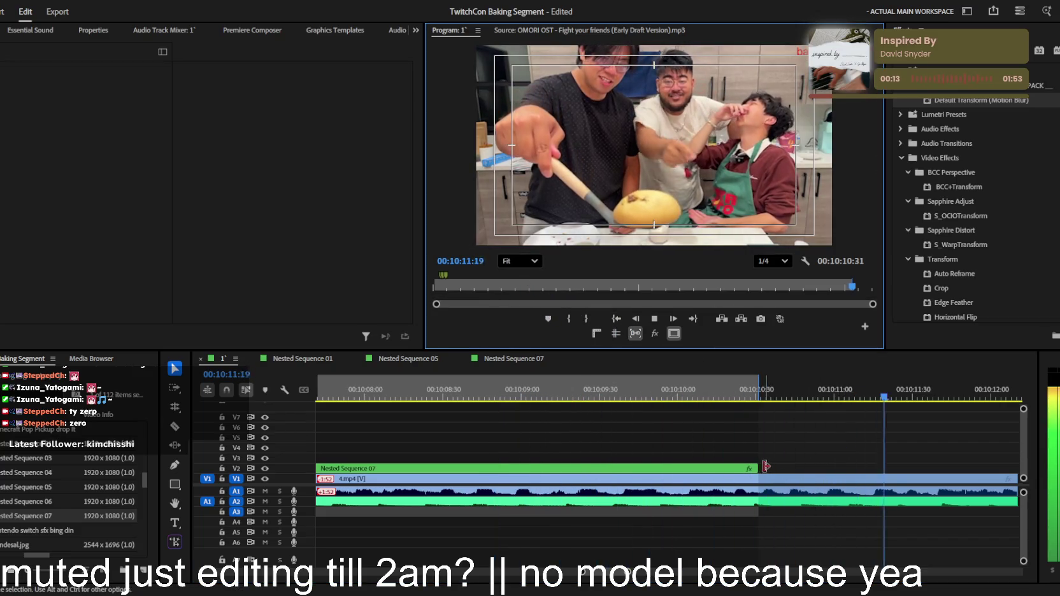
Trim Nested Sequence 07's end out to about 00:10:13 so the overlay lasts longer
scroll(898, 481, down, 3)
key(j)
scroll(764, 475, down, 2)
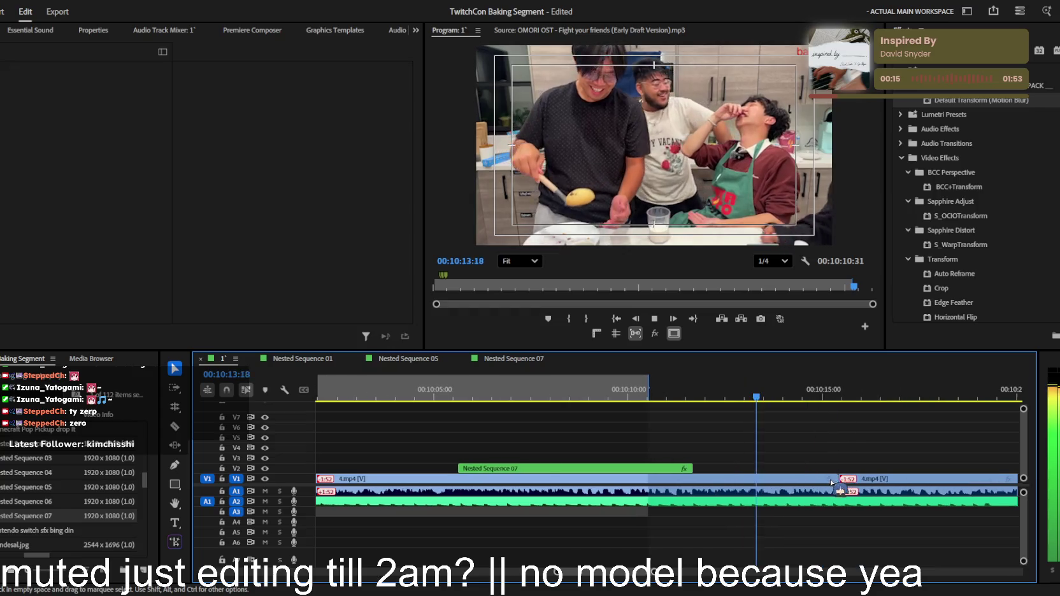
drag(700, 469, 748, 468)
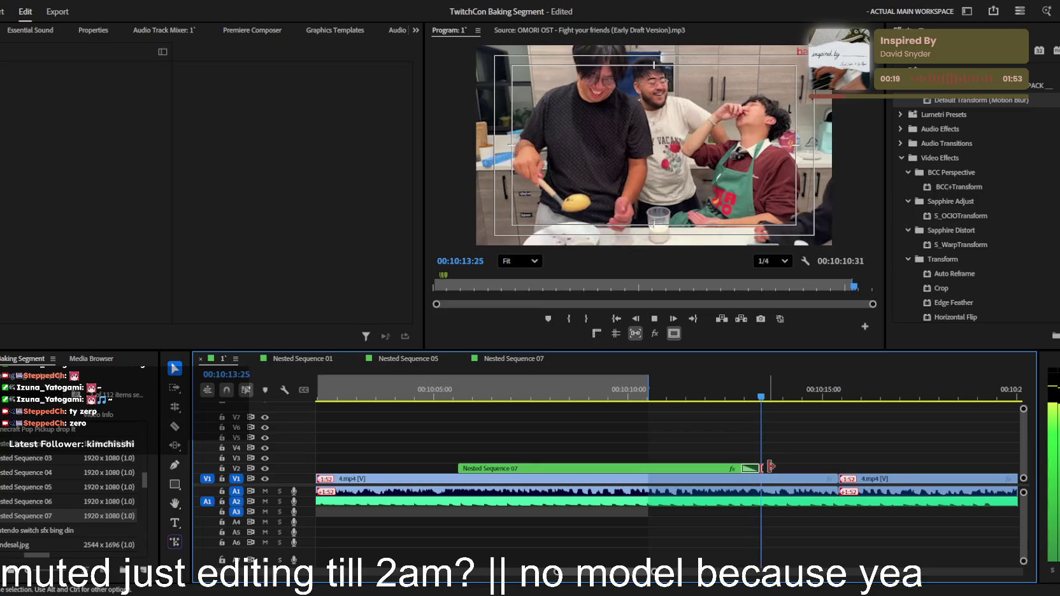
drag(748, 468, 769, 468)
Stop playback, reselect Nested Sequence 07 and return to its previous position keyframe
scroll(769, 468, down, 2)
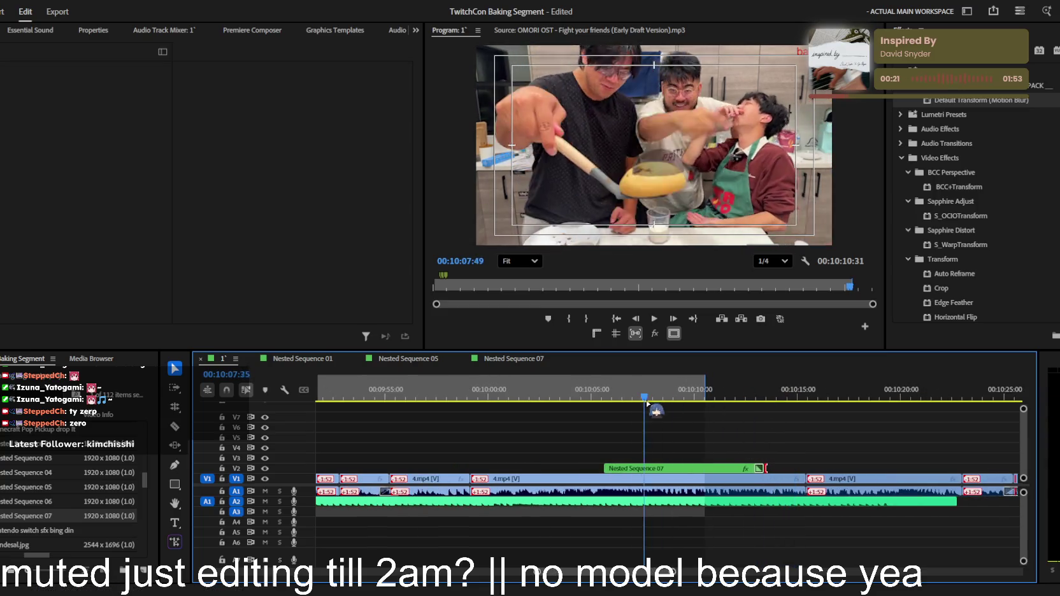
drag(650, 396, 638, 396)
key(space)
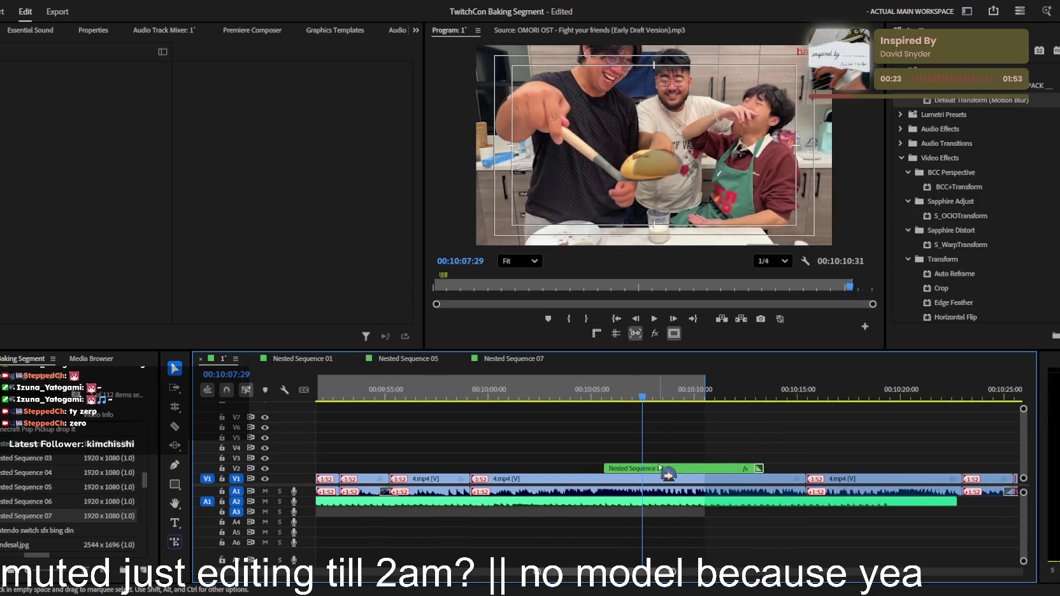
click(669, 469)
click(114, 225)
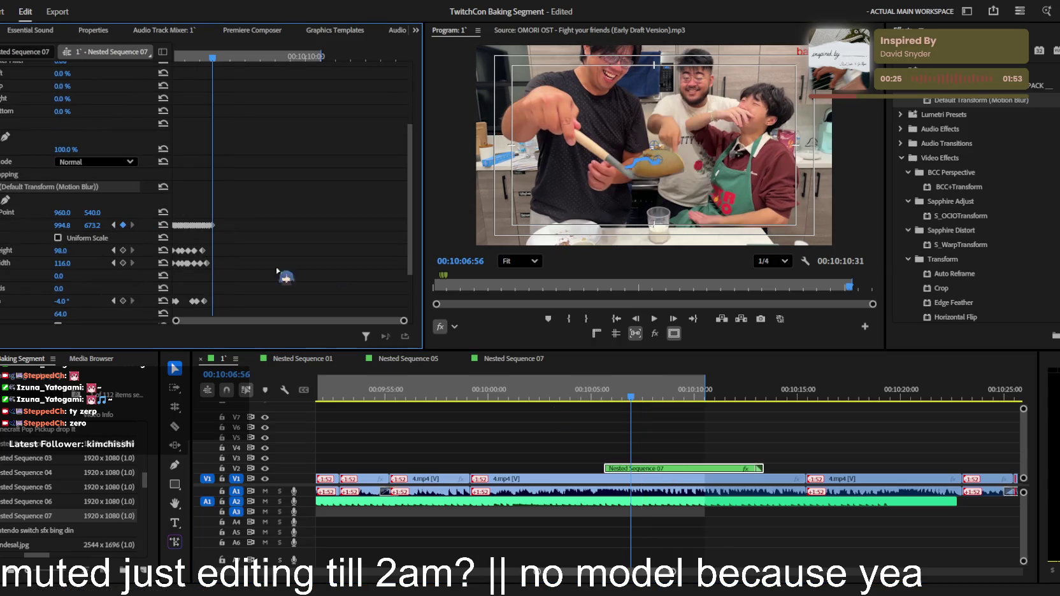
A few frames on, keyframe the overlay raised and tilted slightly more
drag(404, 320, 303, 322)
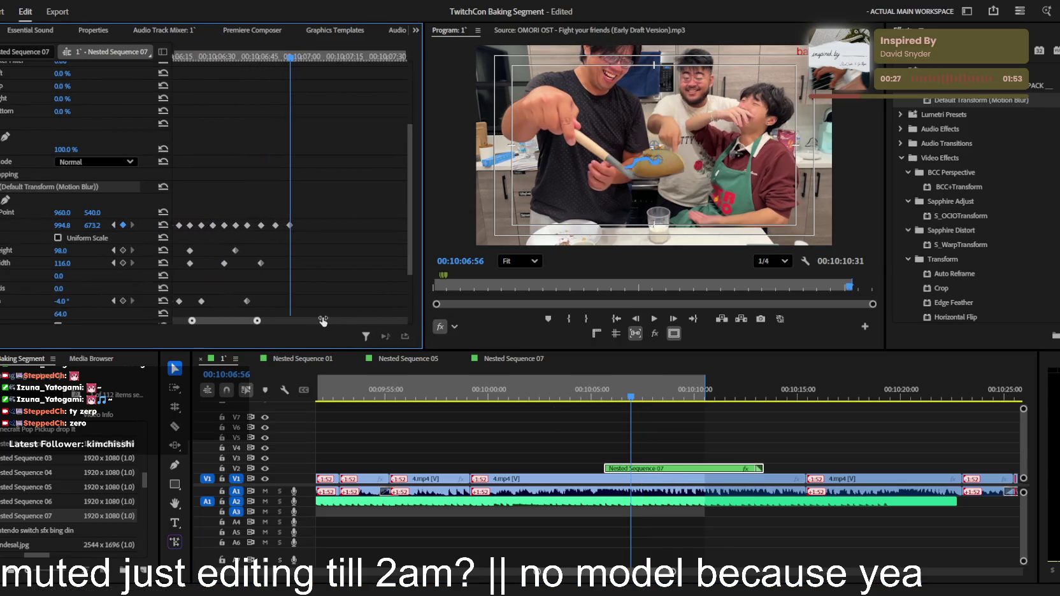
click(676, 321)
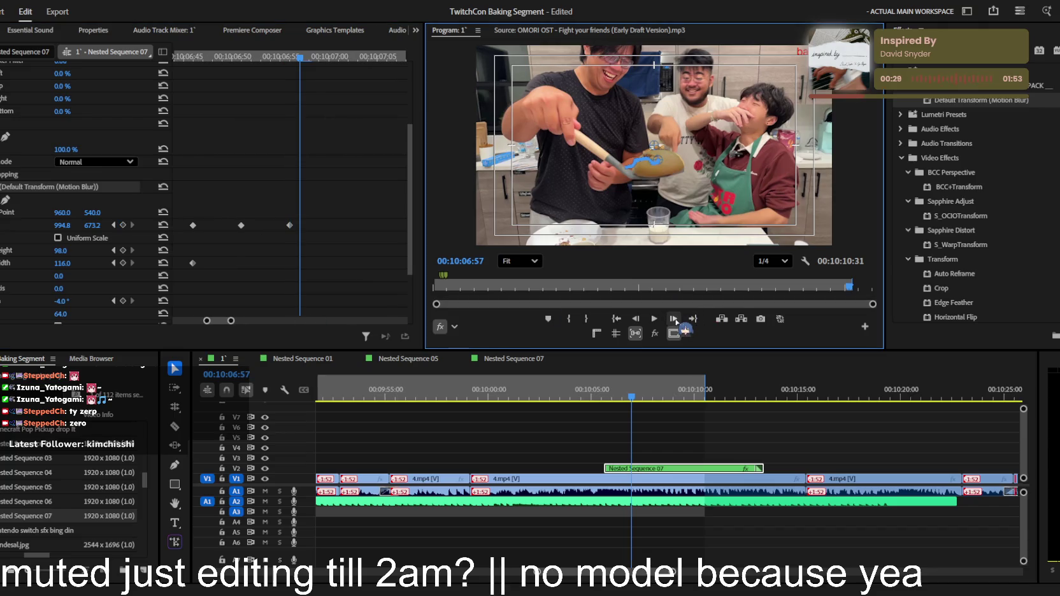
click(676, 321)
click(675, 321)
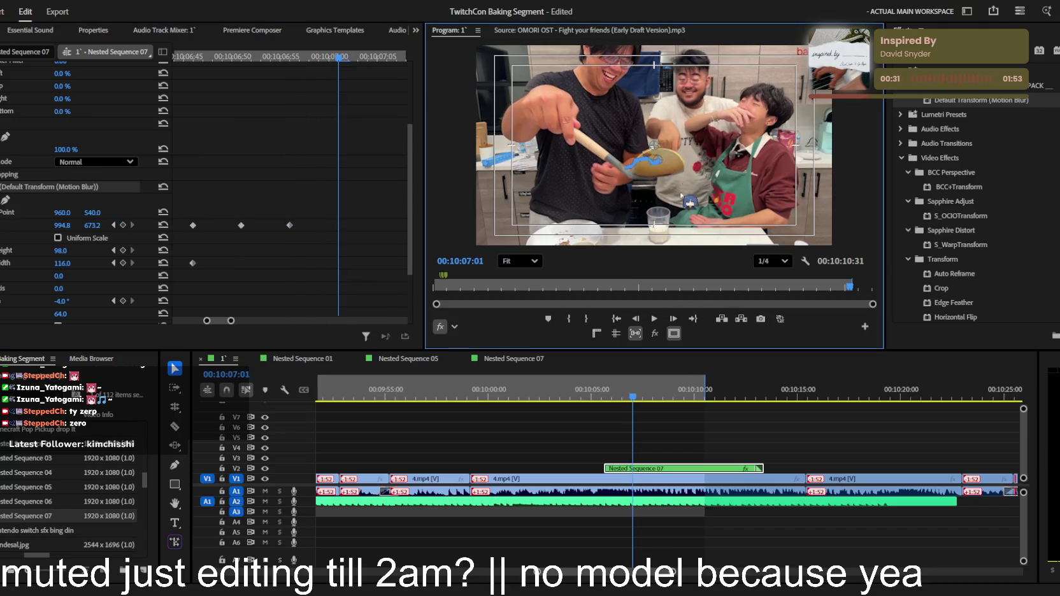
scroll(508, 191, up, 2)
scroll(508, 191, up, 2)
scroll(508, 193, up, 2)
drag(93, 225, 79, 227)
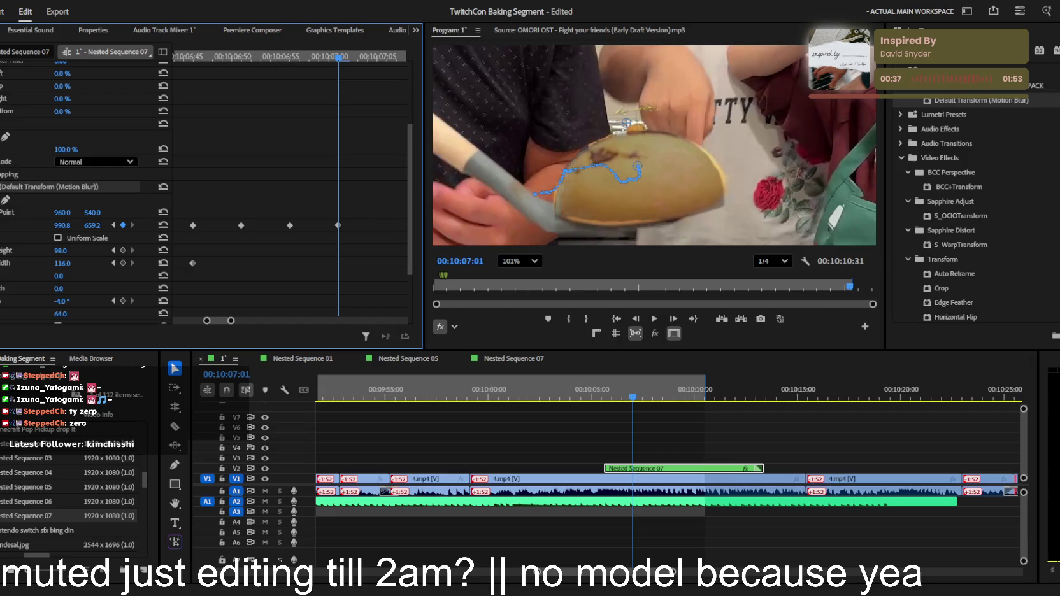
drag(61, 301, 63, 300)
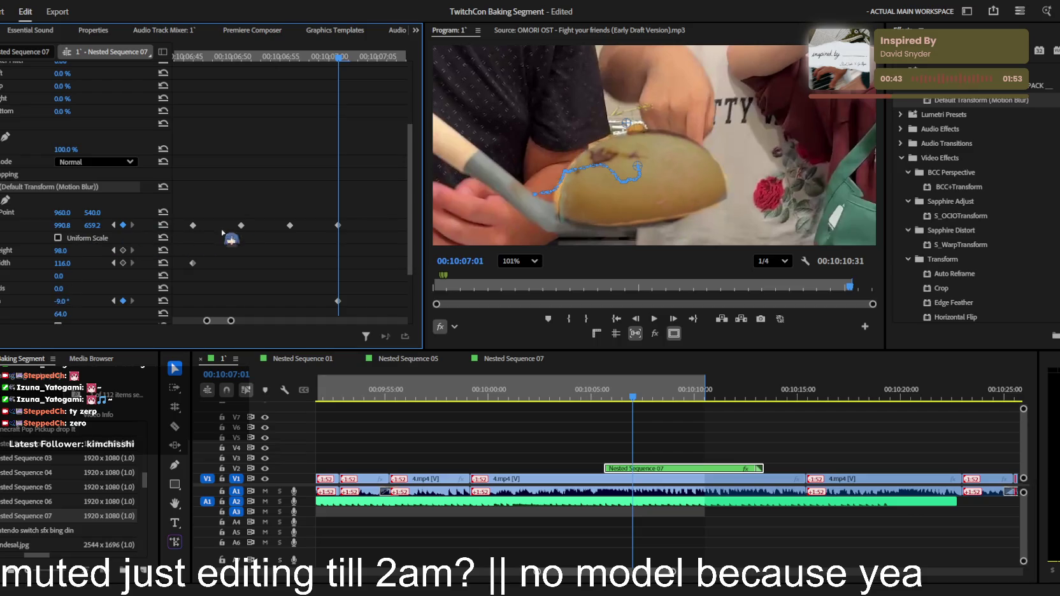
Keyframe the overlay moved up and widened to keep fitting the cake
click(673, 319)
click(673, 318)
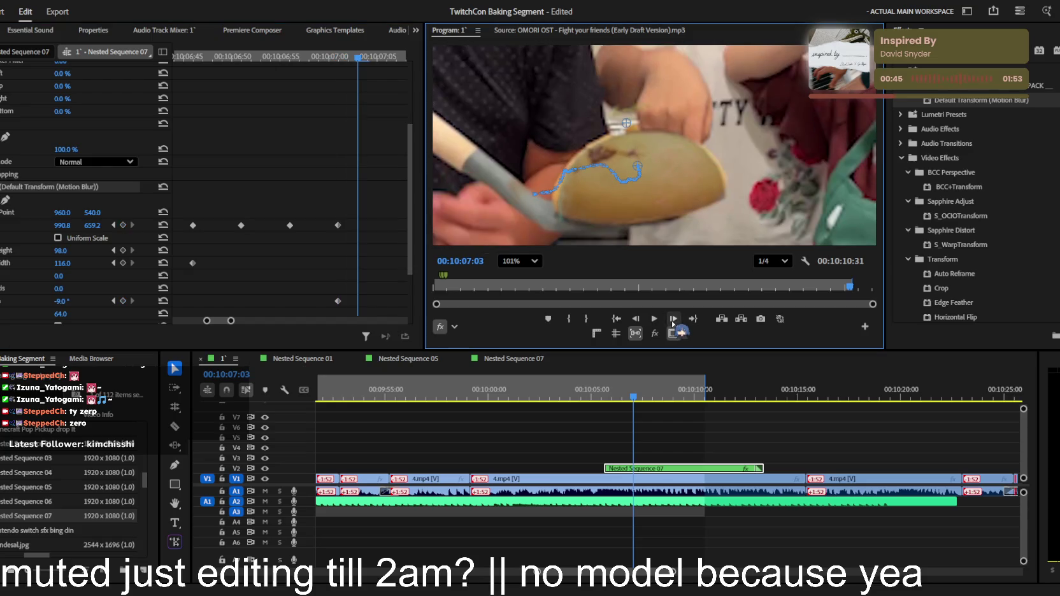
click(674, 319)
click(91, 233)
mouse_move(93, 225)
mouse_down()
mouse_move(77, 224)
mouse_move(98, 226)
mouse_up()
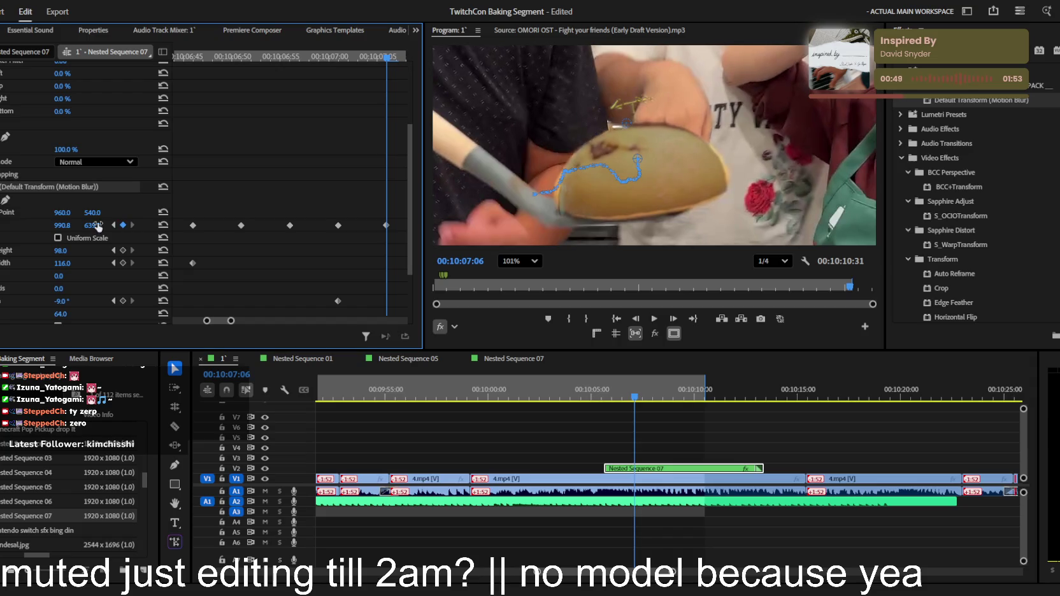
drag(62, 263, 67, 264)
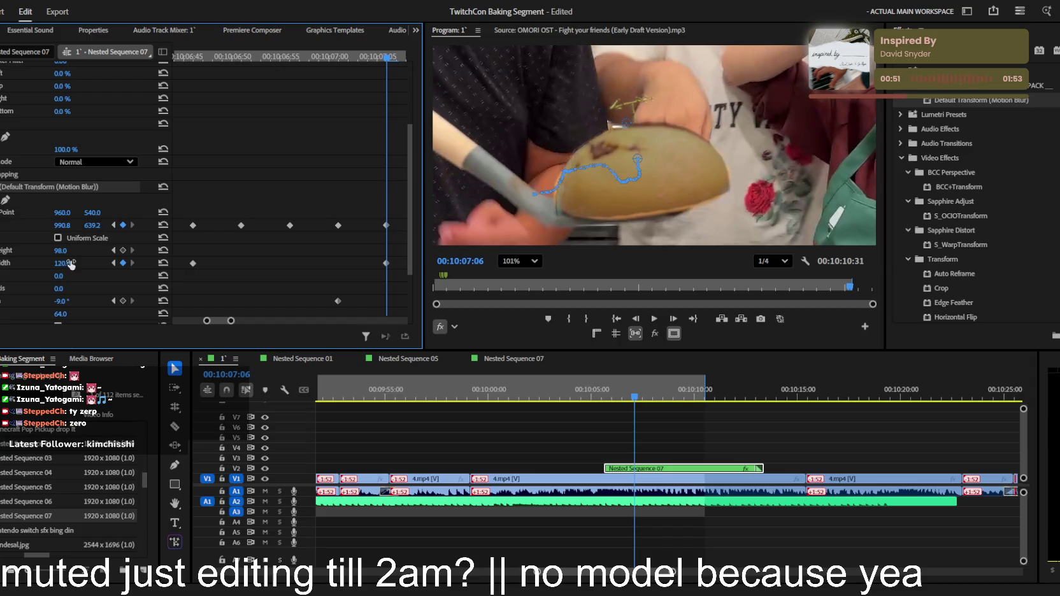
Through 00:10:07:22, nudge the overlay and ease its tilt, ending at 932.8, 643.2, width 132
click(673, 319)
click(673, 319)
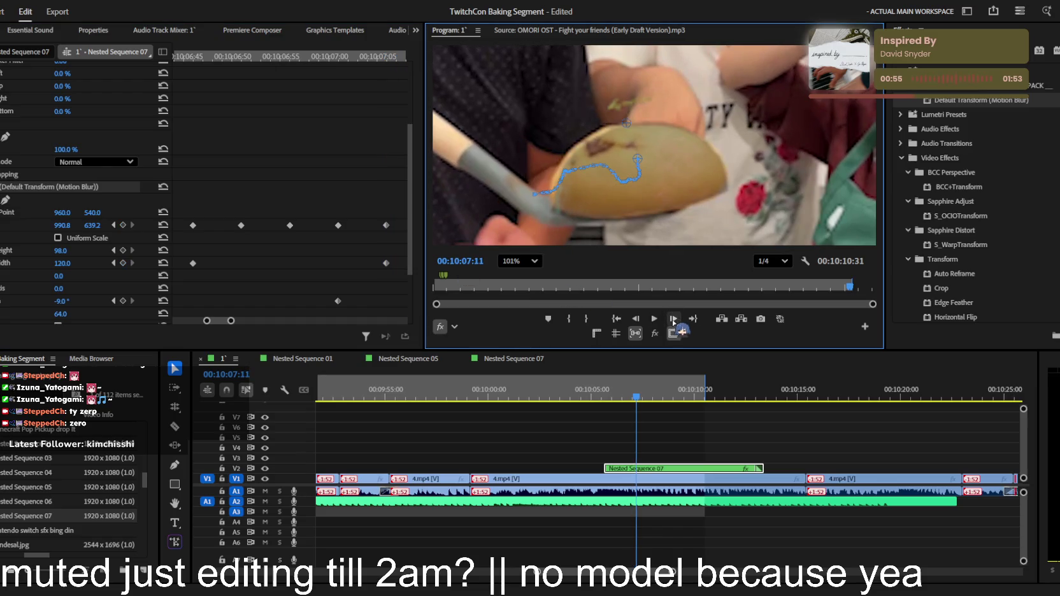
drag(70, 224, 88, 225)
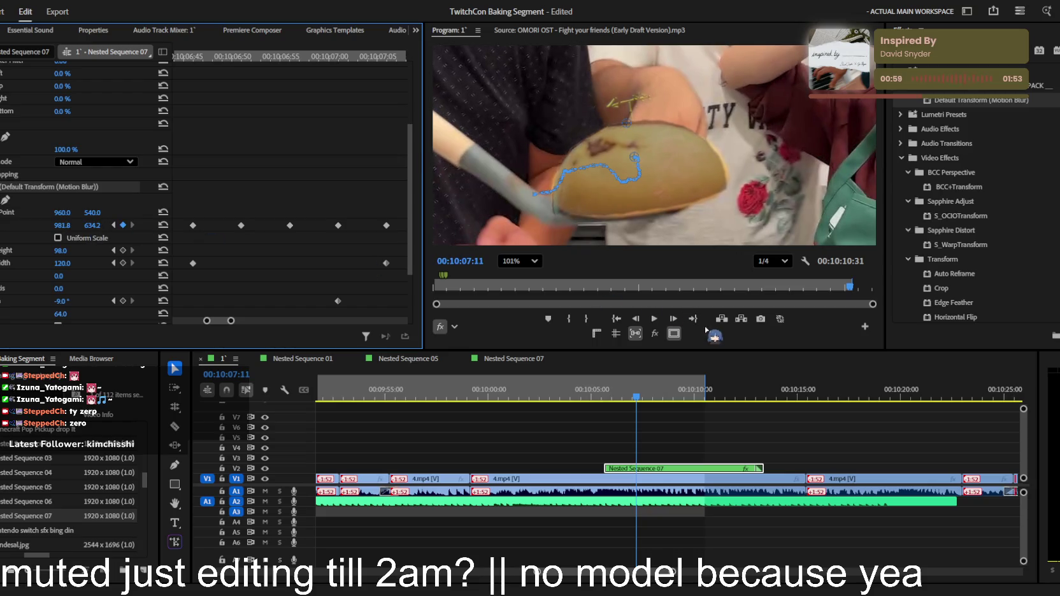
click(673, 319)
click(674, 319)
click(673, 318)
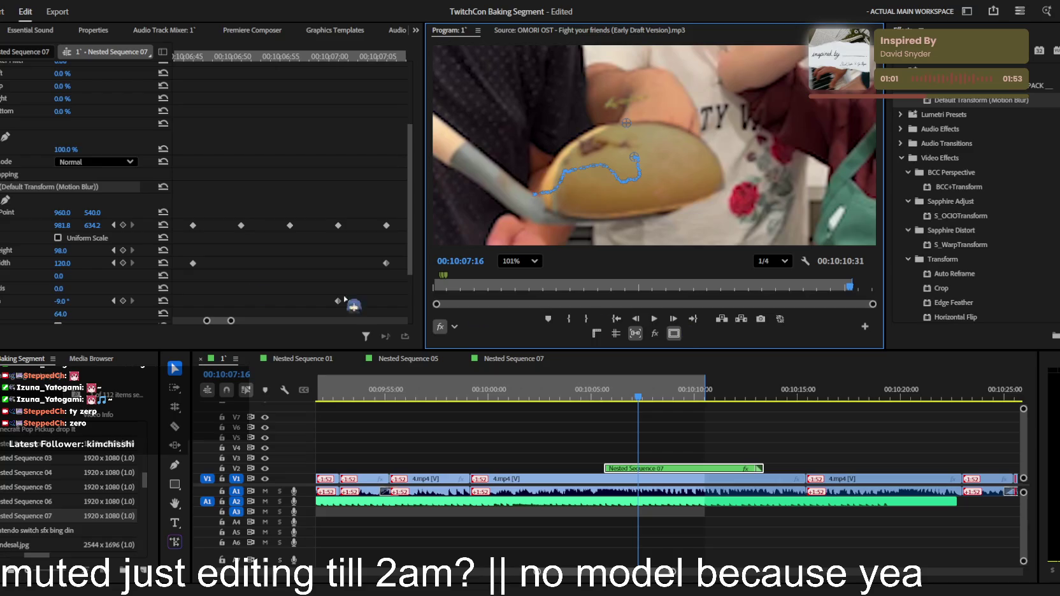
drag(61, 225, 48, 225)
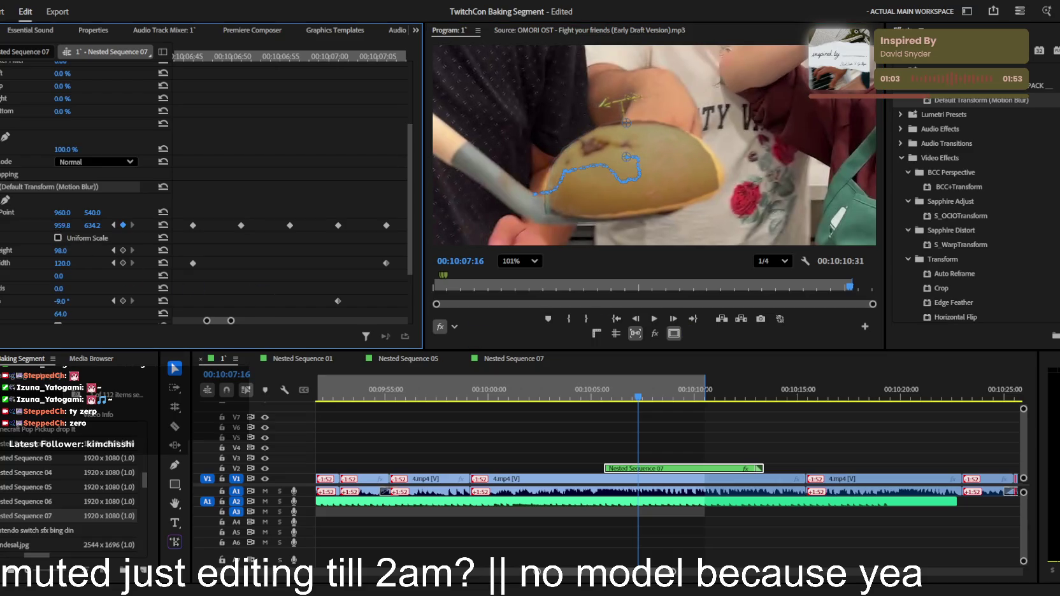
drag(60, 301, 63, 301)
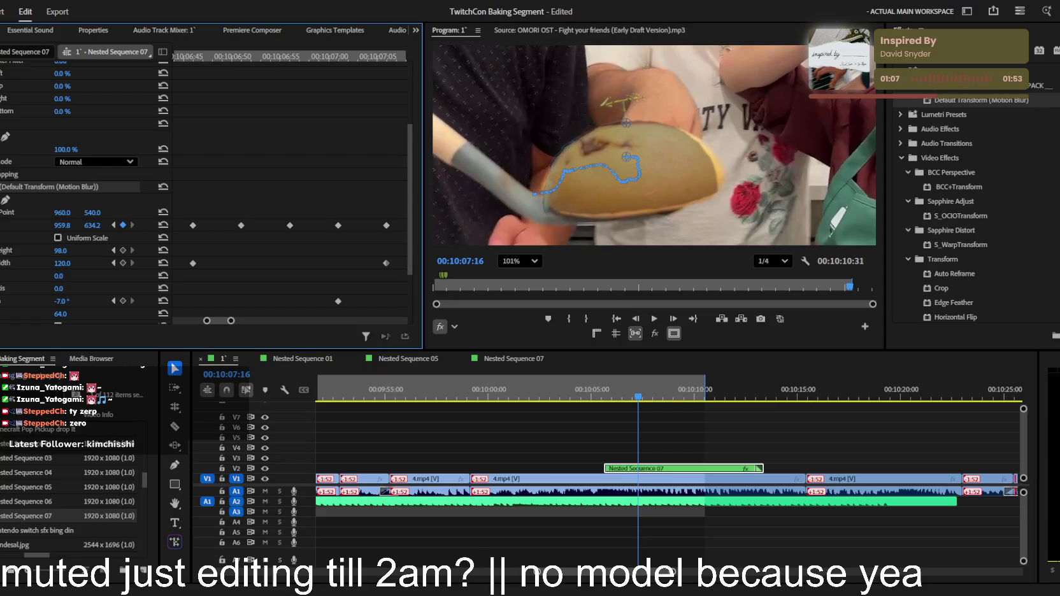
drag(62, 225, 57, 225)
Hide the motion path and keyframe the arrow left and down onto the pancake
double_click(673, 318)
double_click(673, 318)
mouse_move(72, 227)
mouse_down()
mouse_move(54, 227)
mouse_move(99, 225)
mouse_move(65, 263)
mouse_up()
click(64, 258)
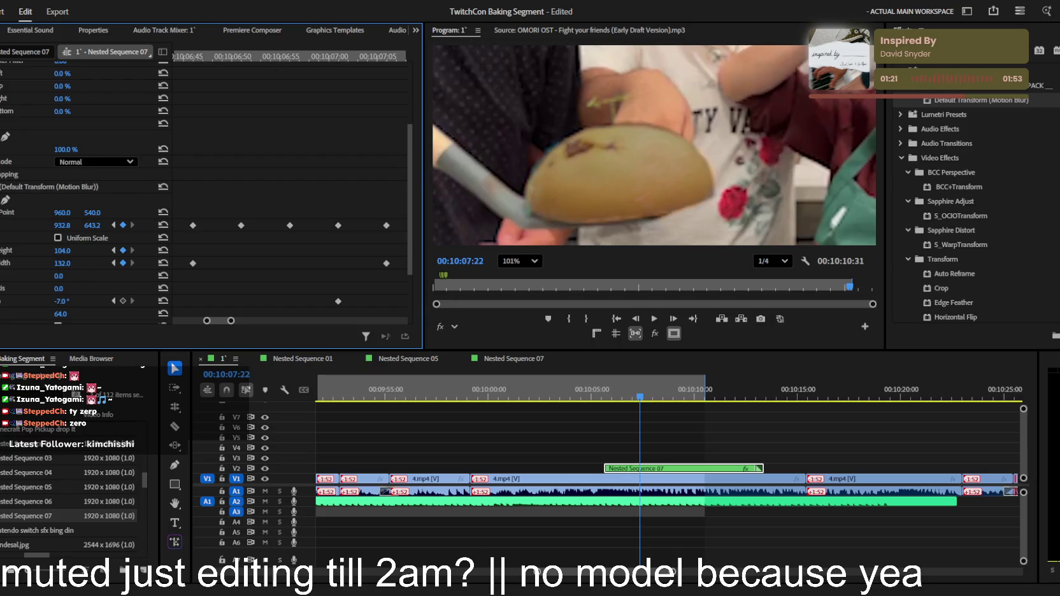
click(673, 319)
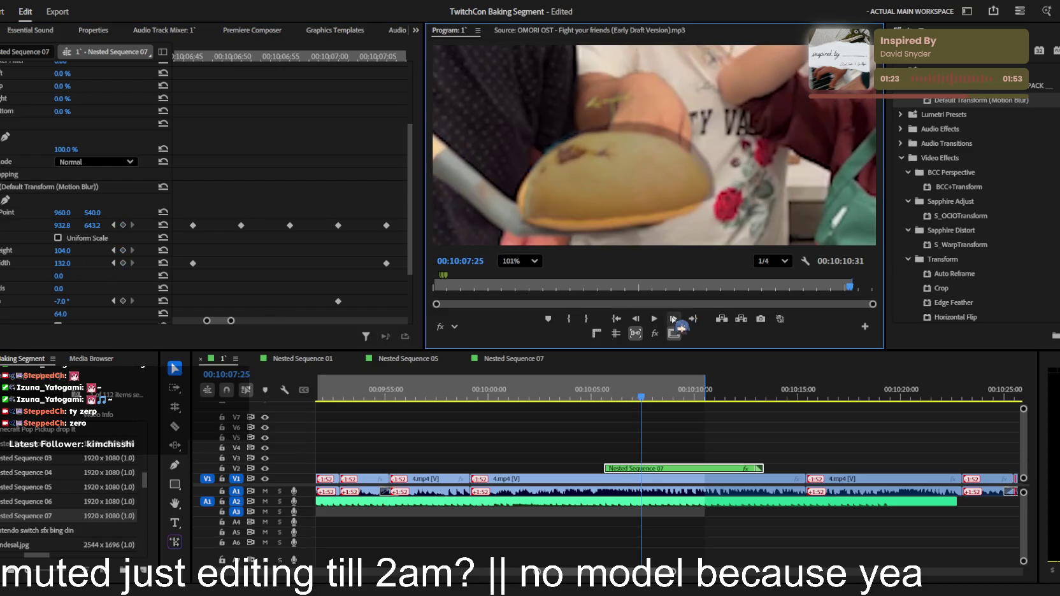
drag(92, 225, 115, 225)
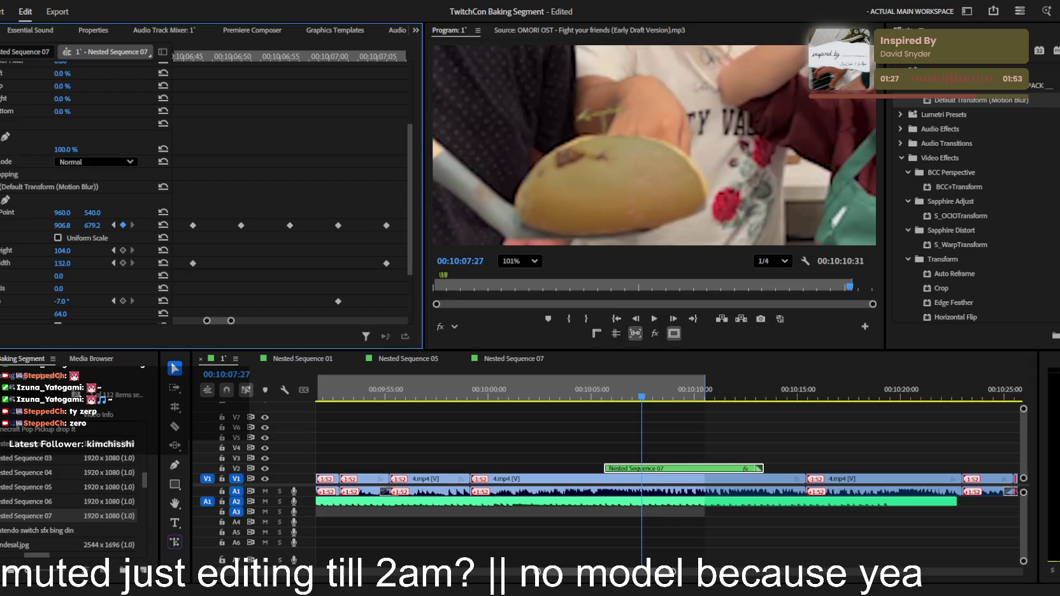
drag(71, 225, 59, 224)
drag(605, 118, 602, 115)
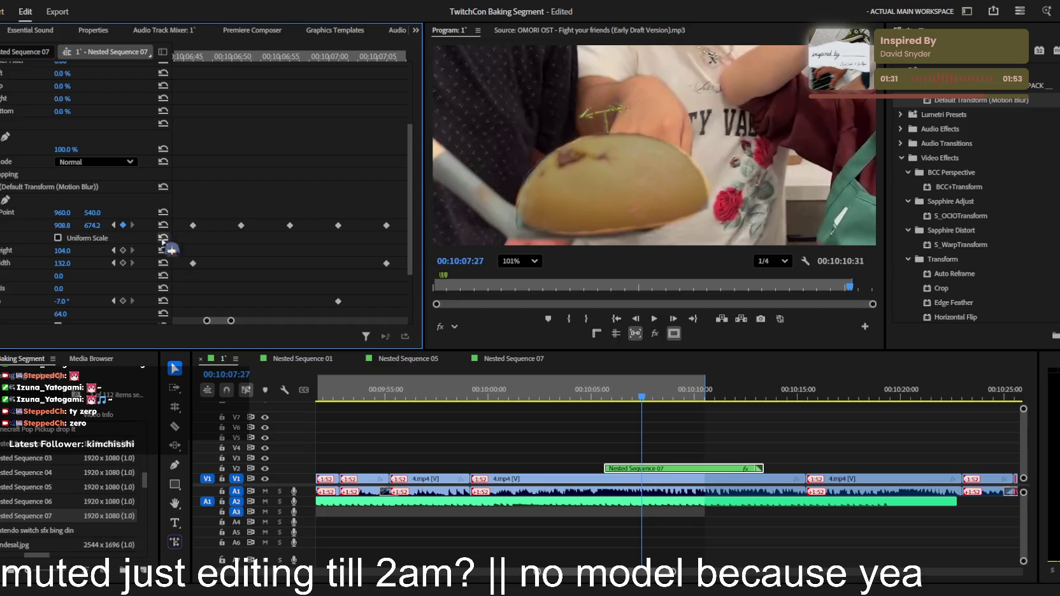
Through 00:10:07:41, keyframe the arrow moving down and set a -8° rotation keyframe
click(673, 318)
drag(92, 226, 102, 226)
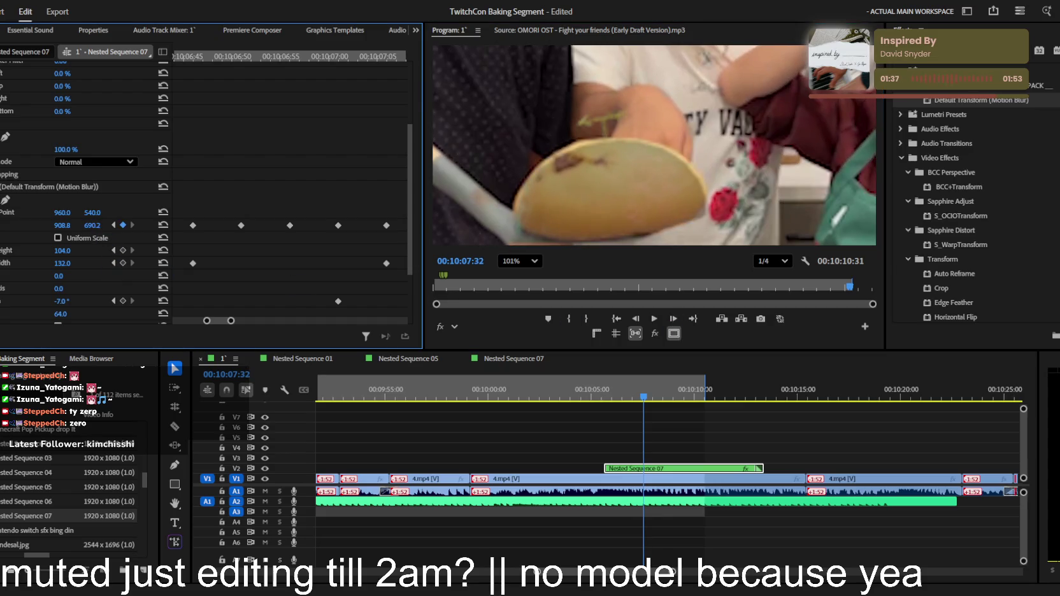
click(673, 318)
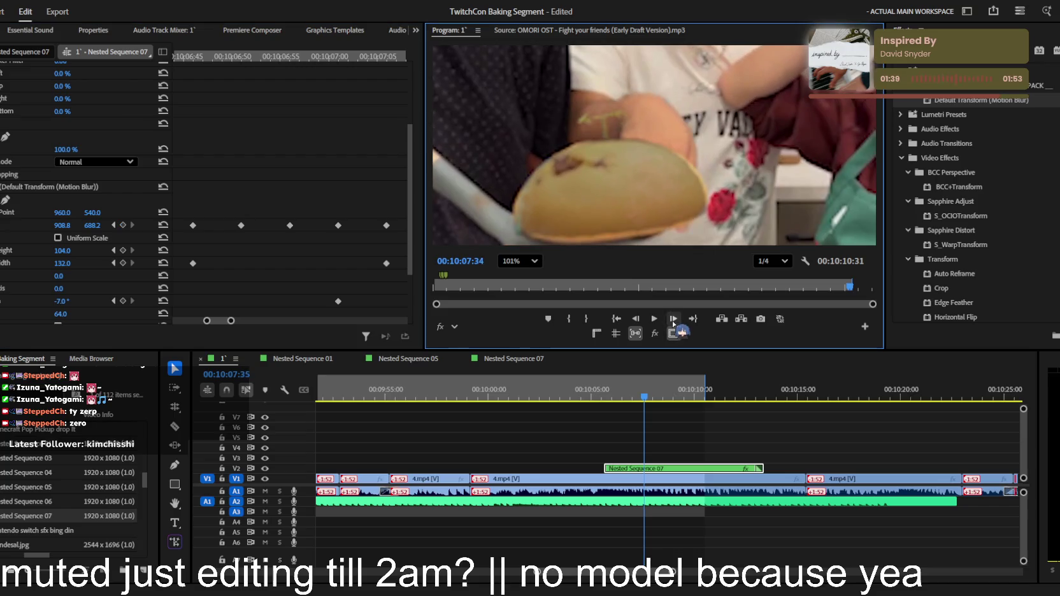
mouse_move(93, 225)
mouse_down()
mouse_move(103, 225)
mouse_move(84, 226)
mouse_up()
click(673, 319)
scroll(645, 217, down, 1)
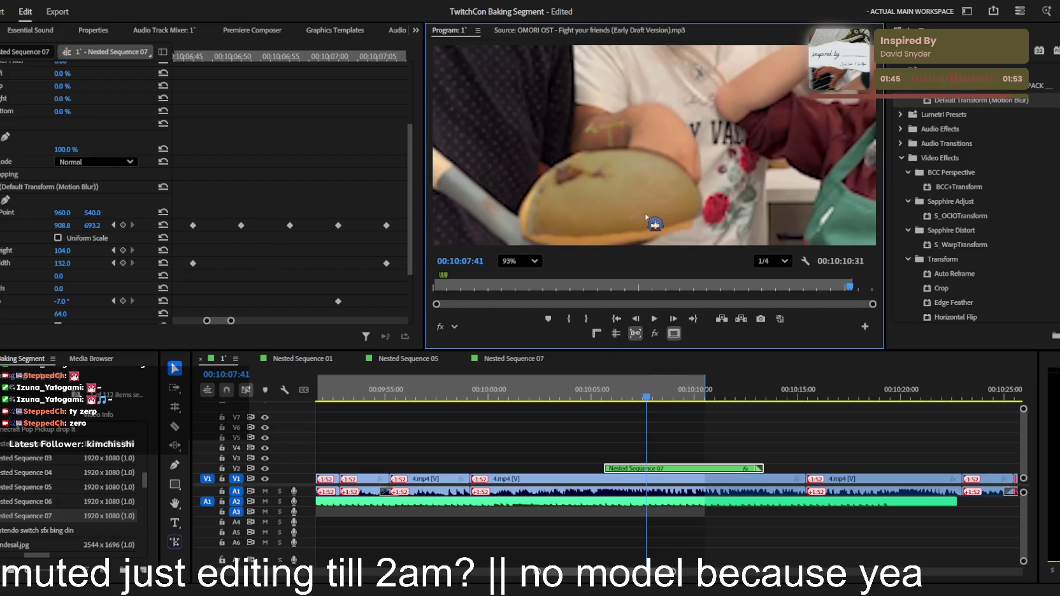
mouse_move(92, 225)
mouse_down()
mouse_move(64, 225)
mouse_move(81, 248)
mouse_move(90, 224)
mouse_up()
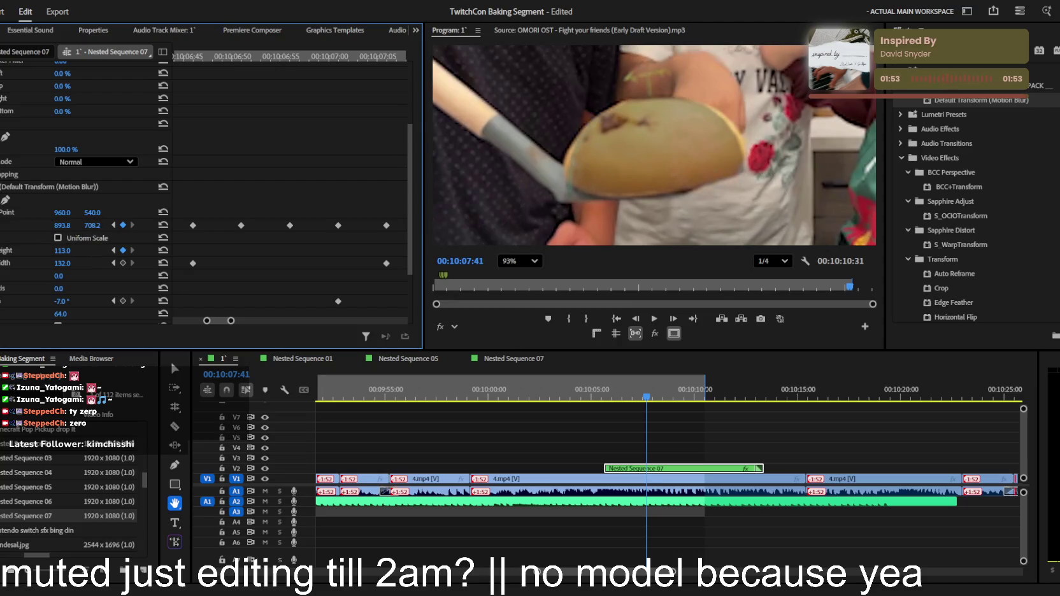
drag(63, 301, 65, 300)
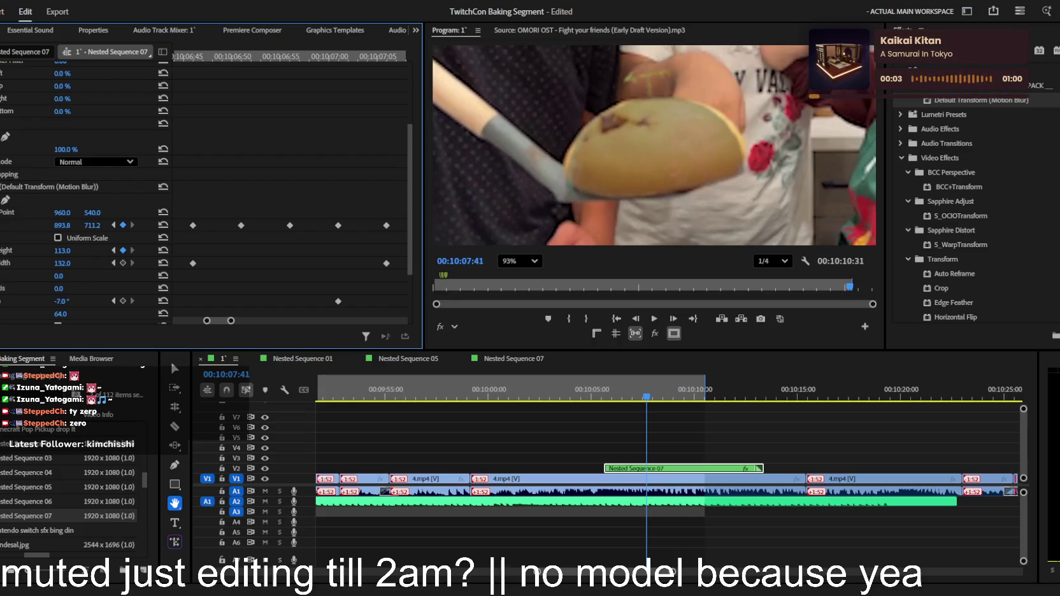
drag(66, 301, 70, 301)
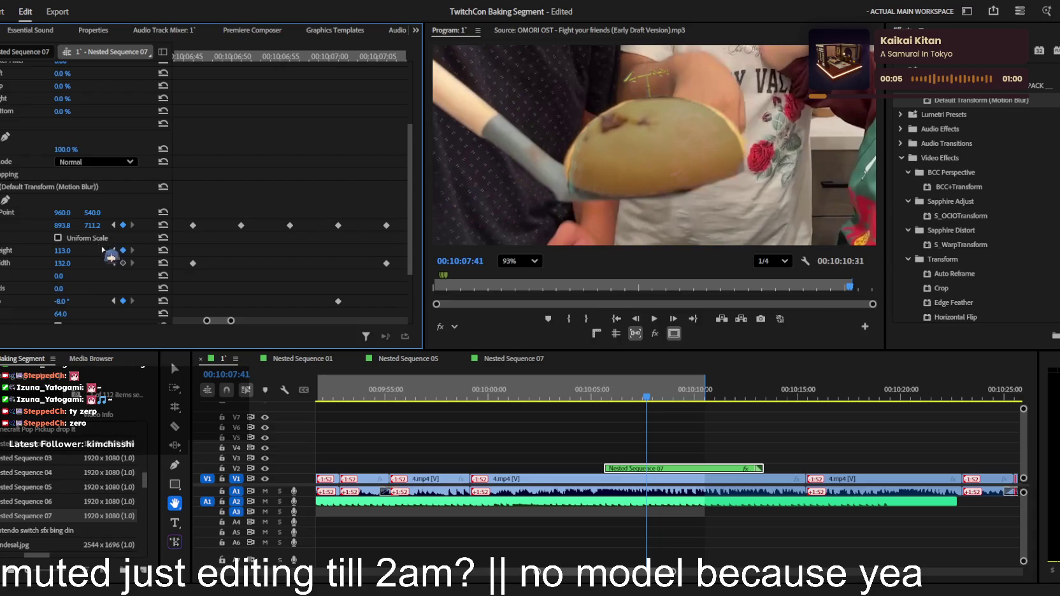
At 00:10:07:47, keyframe the arrow at 869.8, 711.2, width 141, then play back the animation
click(693, 337)
key(Right)
key(Right)
key(Right)
drag(62, 225, 46, 225)
drag(72, 258, 78, 258)
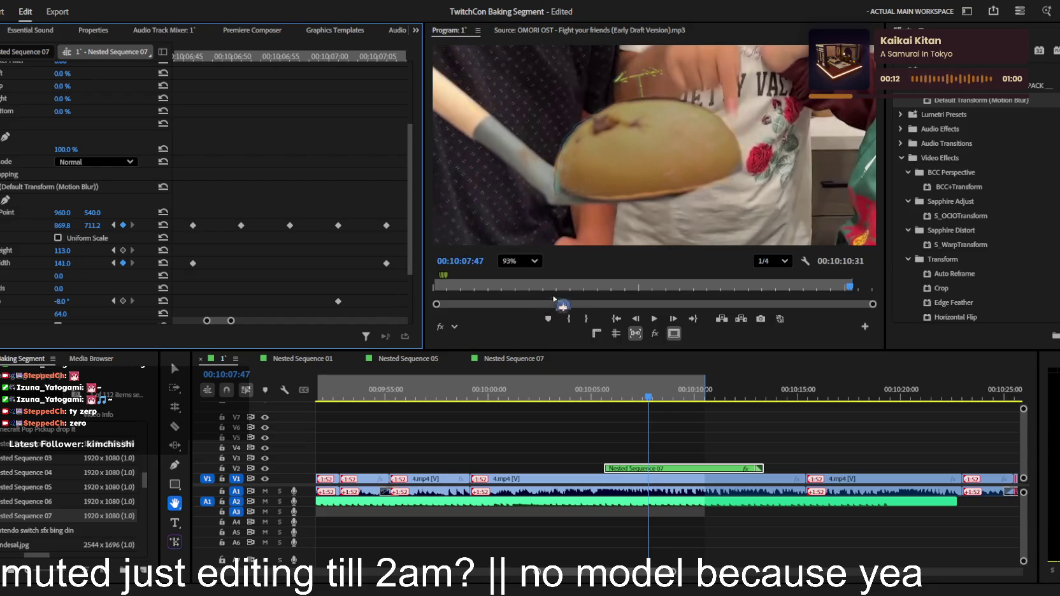
click(655, 319)
drag(649, 397, 631, 396)
drag(230, 320, 439, 331)
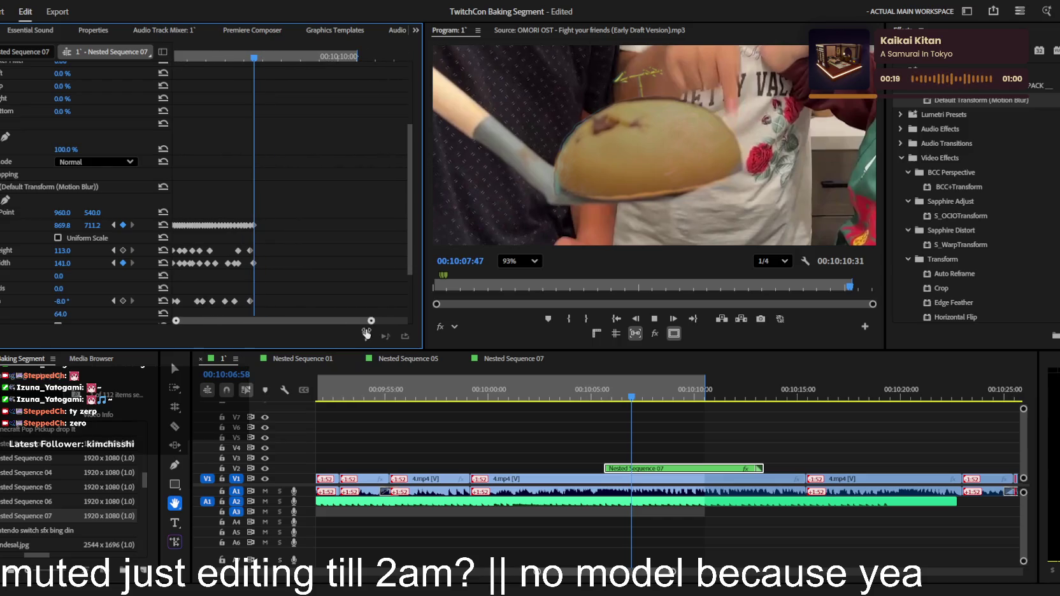
Save the project with Ctrl+S and move the playhead to the start of Nested Sequence 07
key(ctrl+s)
key(v)
click(643, 397)
drag(647, 400, 603, 398)
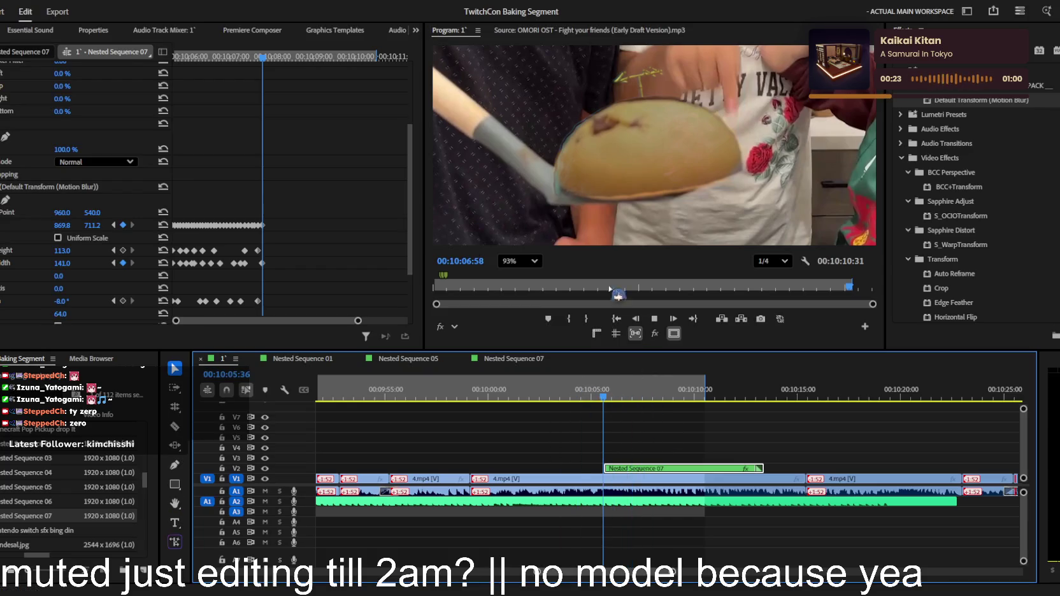
click(520, 261)
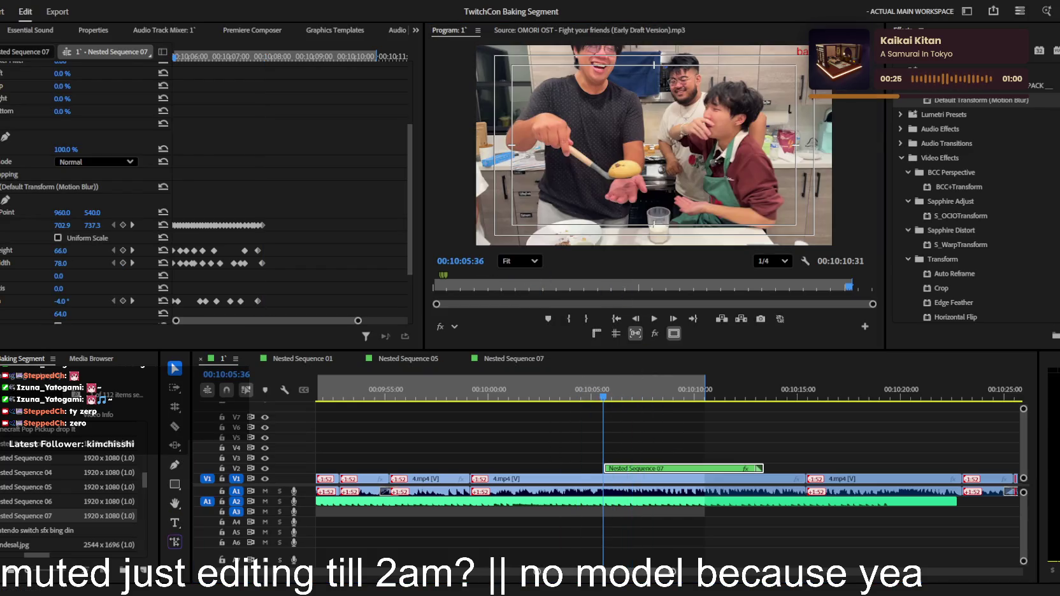
Return to the last Position keyframe at 00:10:07:47
scroll(625, 416, up, 2)
click(285, 58)
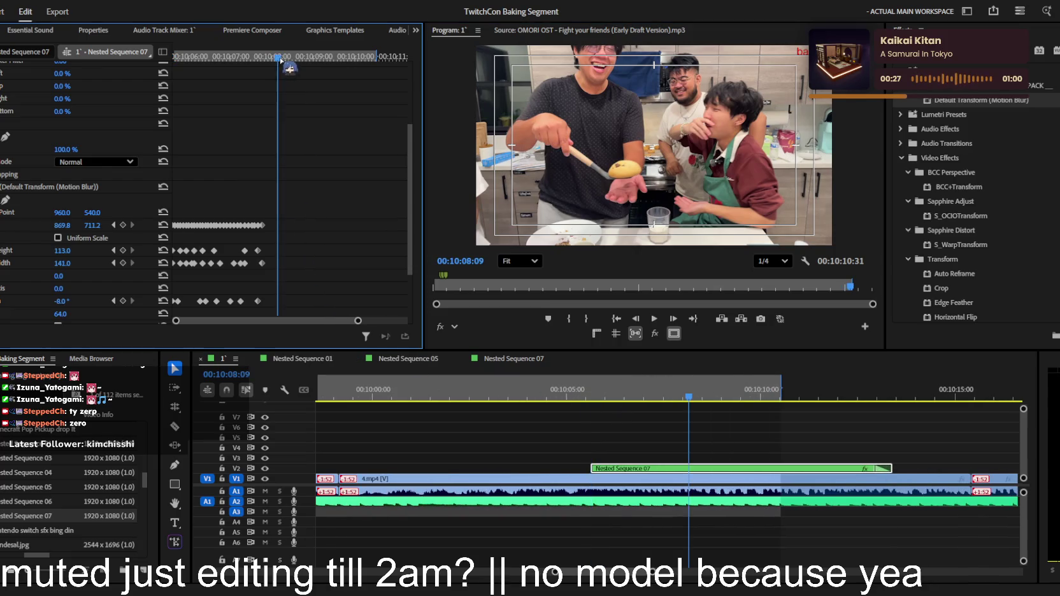
click(113, 225)
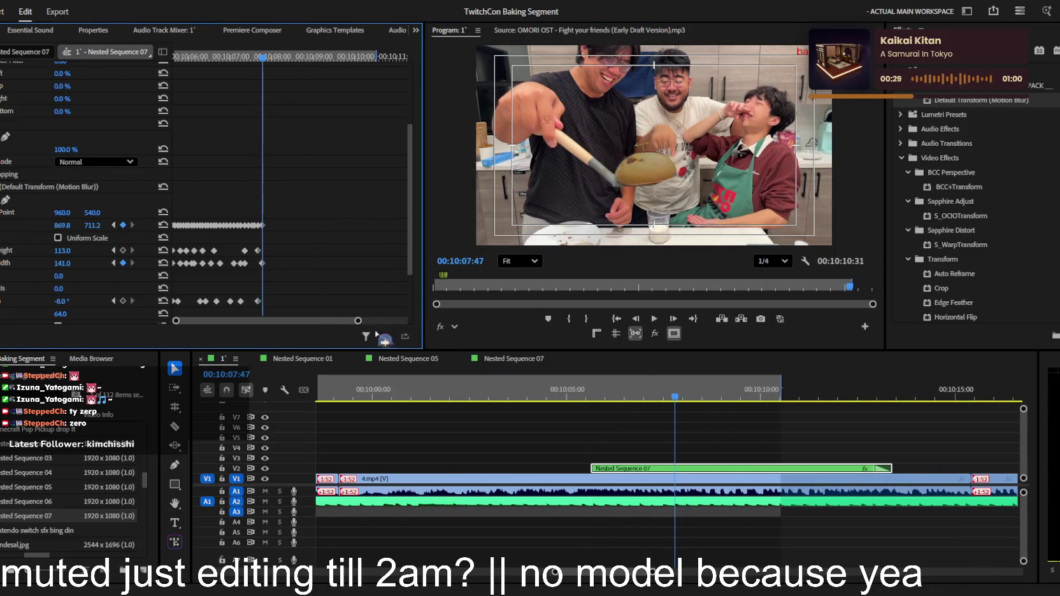
scroll(354, 320, up, 6)
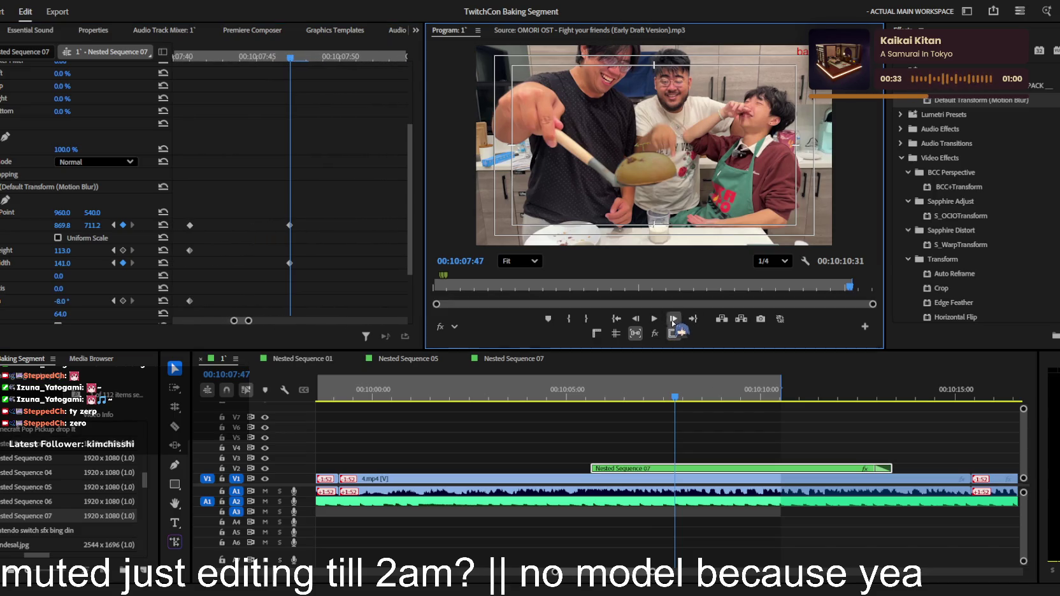
Through 00:10:08:03, keyframe the arrow moving left and down with the pancake
click(673, 318)
click(673, 318)
scroll(638, 176, up, 2)
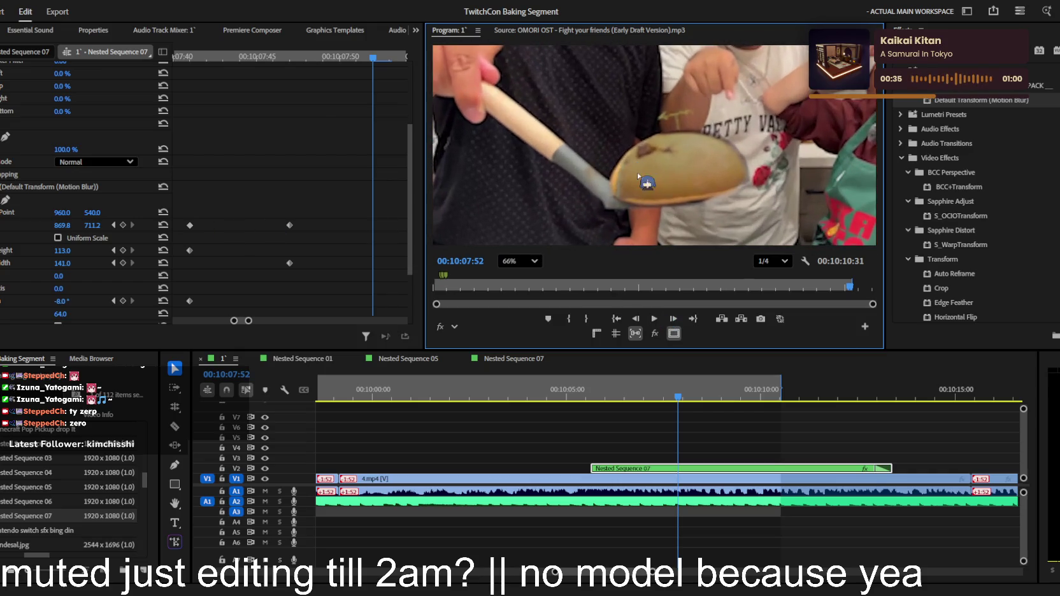
mouse_move(62, 225)
mouse_down()
mouse_move(49, 224)
mouse_move(89, 224)
mouse_up()
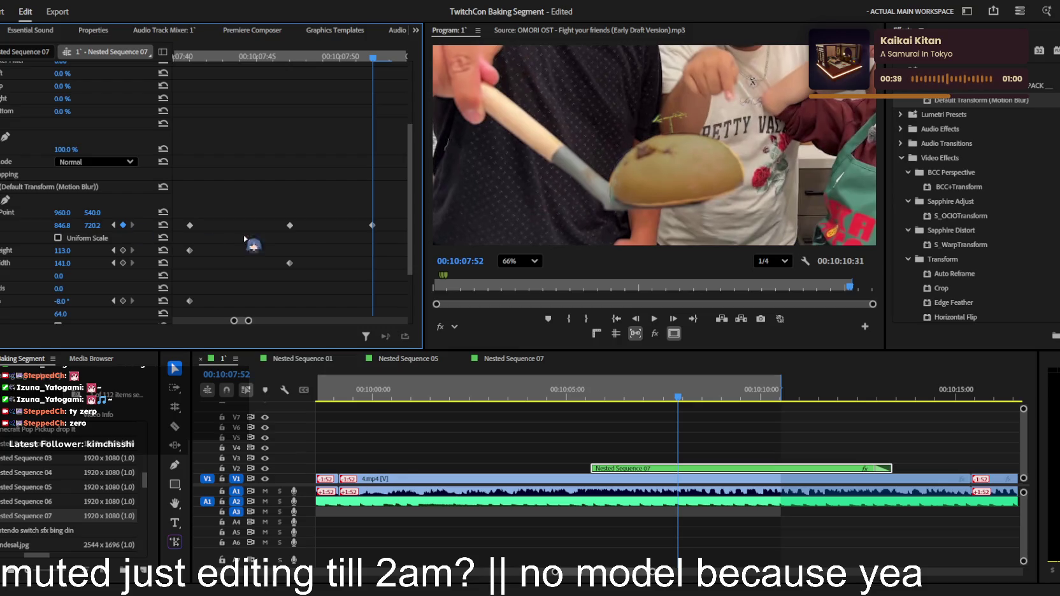
click(673, 318)
click(673, 318)
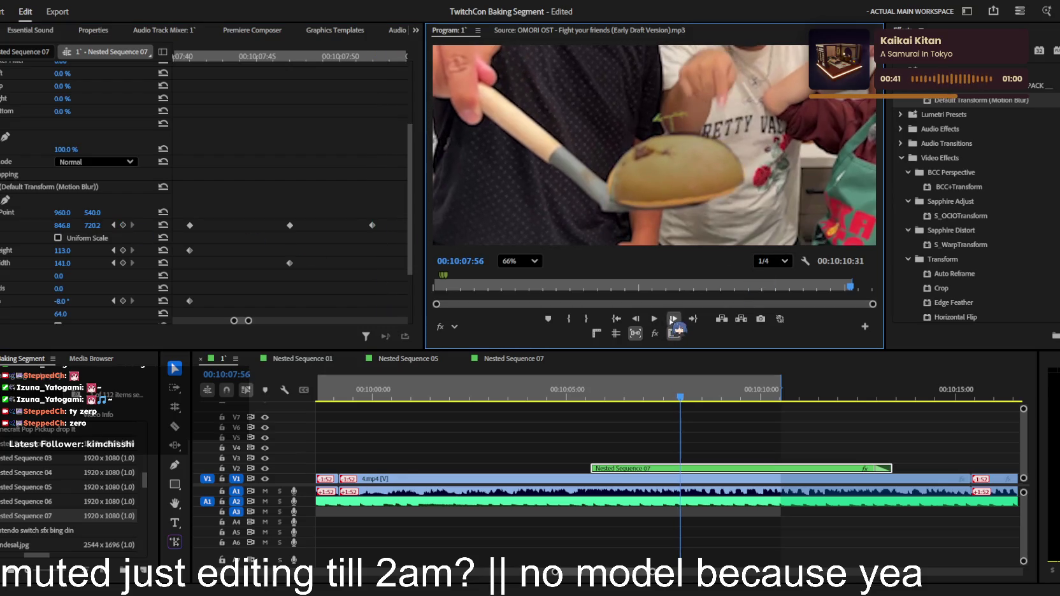
drag(93, 225, 60, 226)
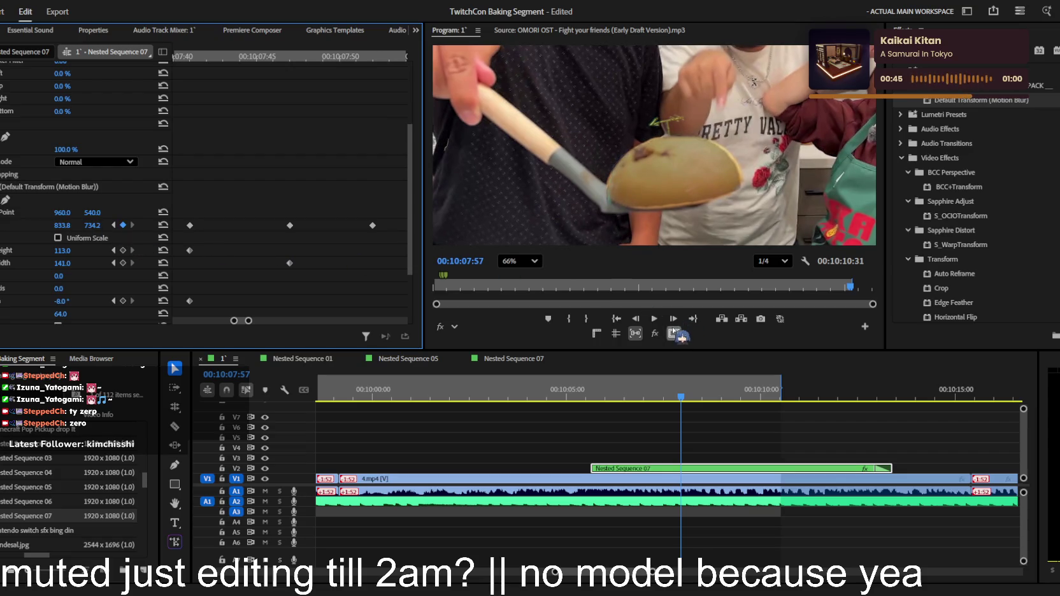
click(673, 319)
click(673, 319)
click(673, 319)
click(673, 318)
mouse_move(97, 226)
mouse_down()
mouse_move(65, 250)
mouse_move(67, 261)
mouse_up()
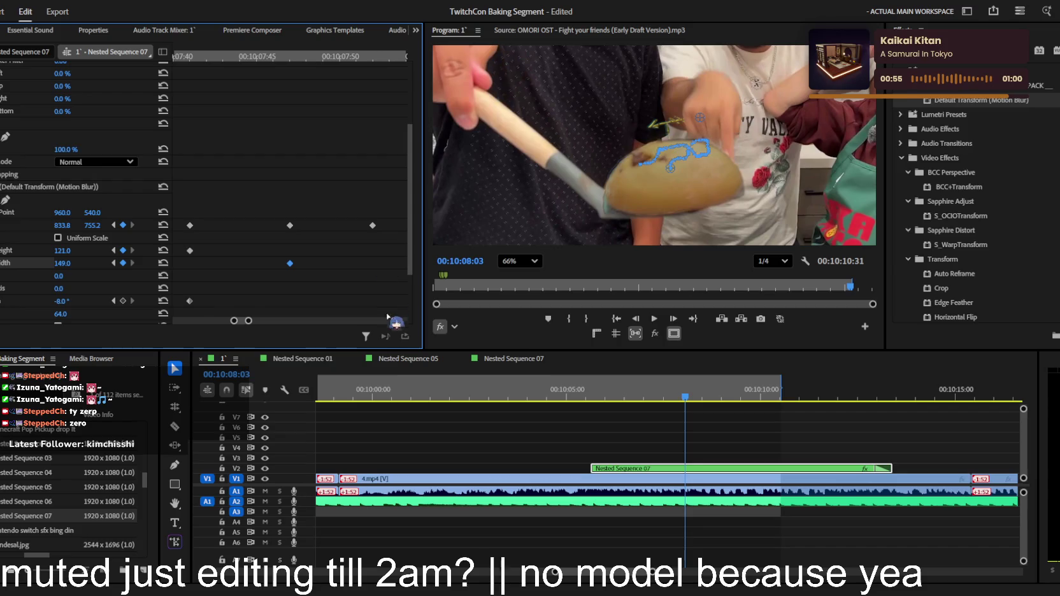
Through 00:10:08:20, keyframe the arrow lower each step and make it slightly taller
click(673, 319)
click(673, 318)
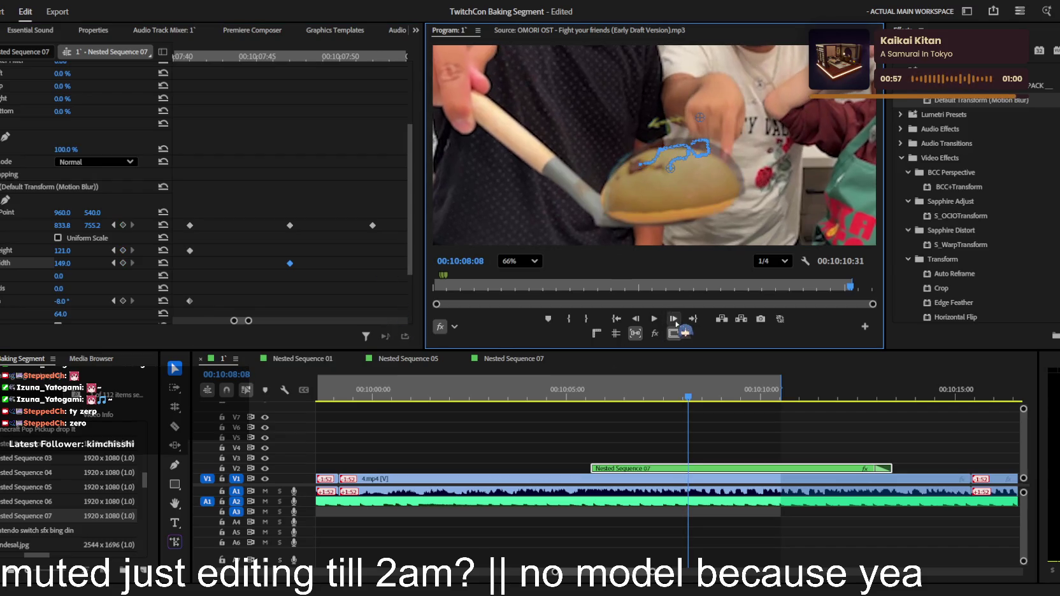
mouse_move(97, 228)
mouse_down()
mouse_move(123, 228)
mouse_move(51, 225)
mouse_up()
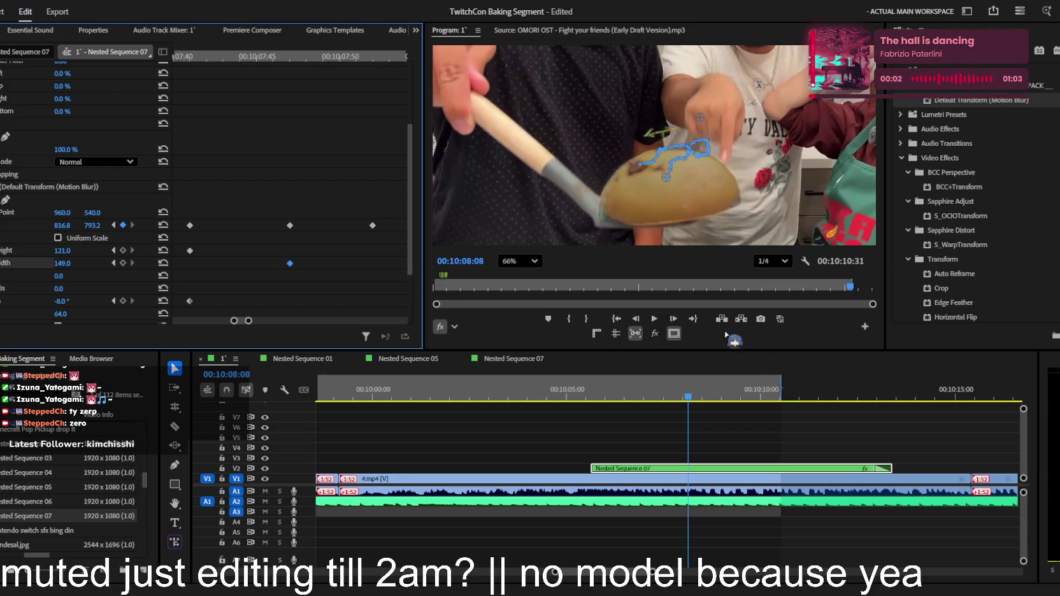
click(673, 319)
click(673, 319)
click(673, 318)
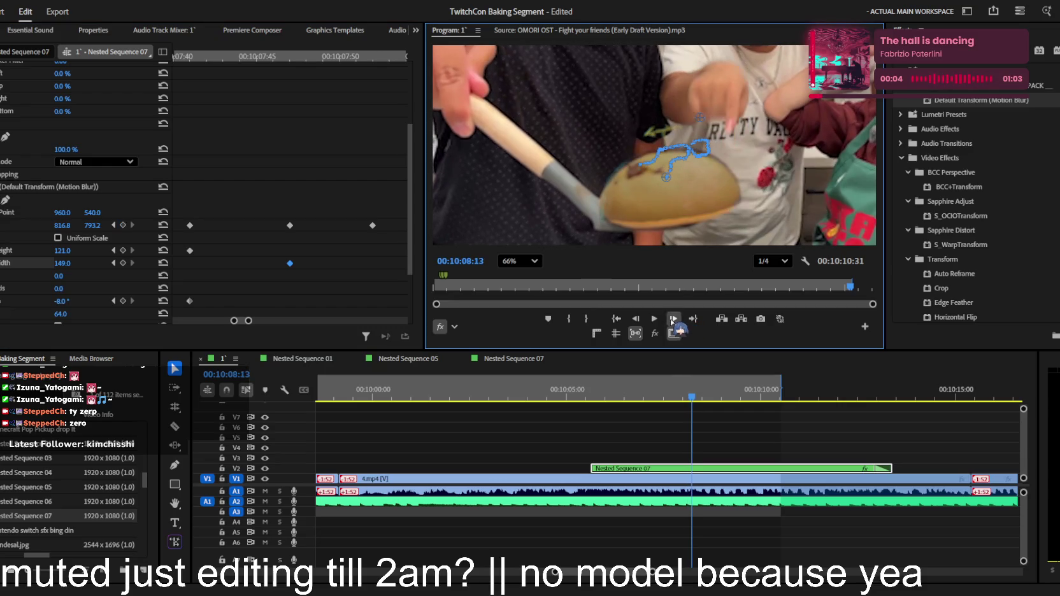
drag(92, 225, 104, 224)
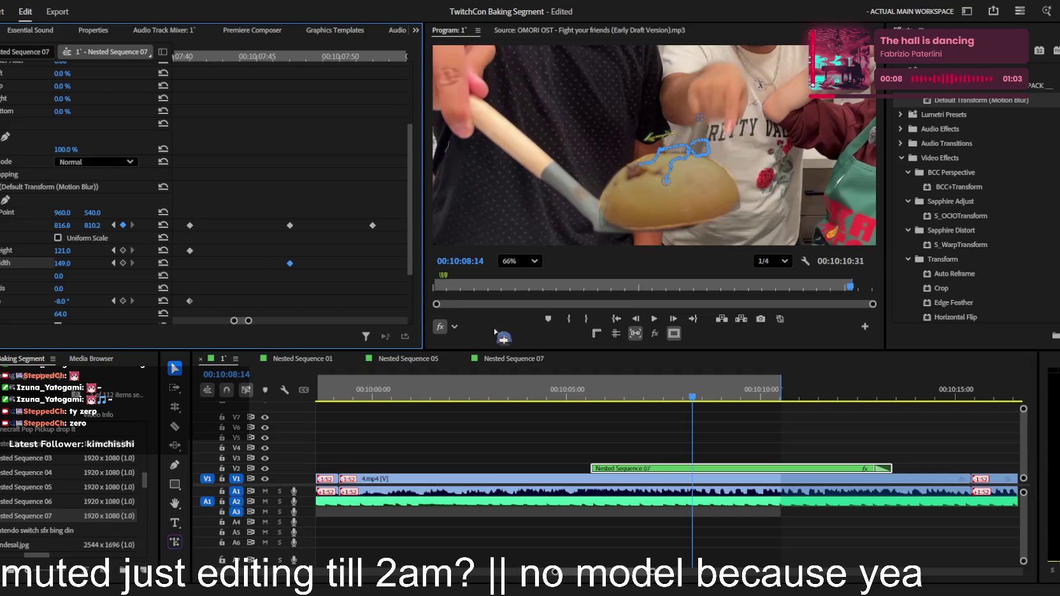
click(672, 318)
click(673, 318)
click(672, 318)
click(673, 318)
drag(92, 225, 99, 225)
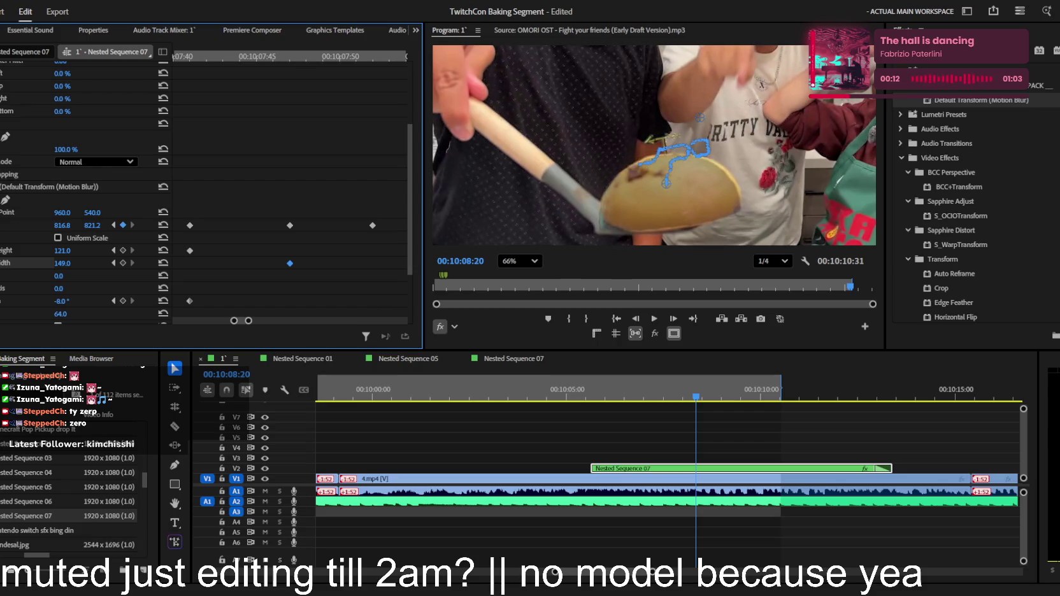
mouse_move(69, 255)
mouse_down()
mouse_move(77, 226)
mouse_move(89, 226)
mouse_up()
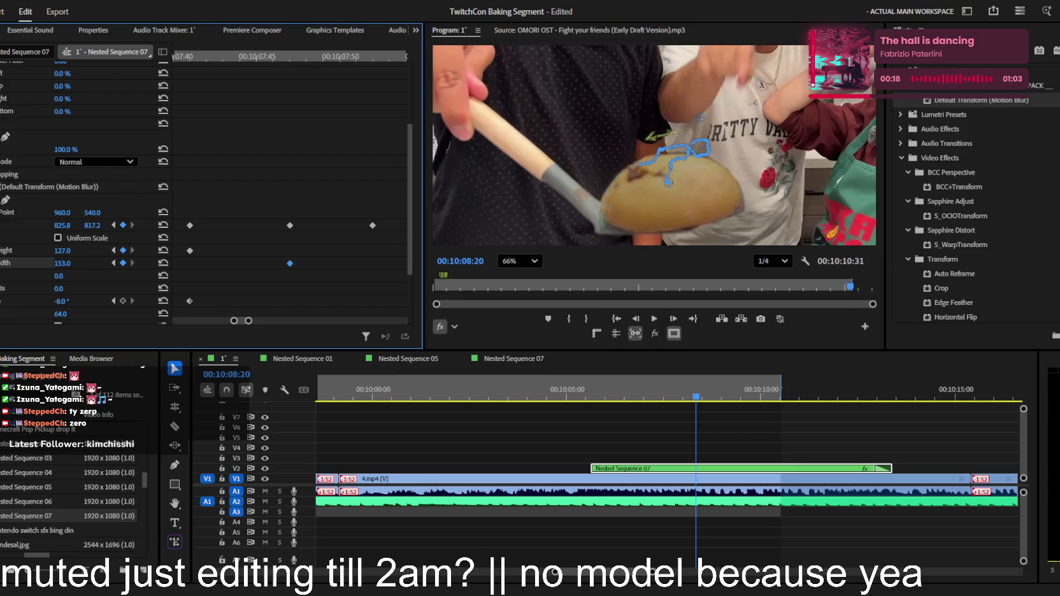
At 00:10:08:26 and 00:10:08:28, keyframe the arrow raised back onto the pancake
click(674, 319)
click(674, 318)
click(673, 319)
drag(92, 226, 71, 226)
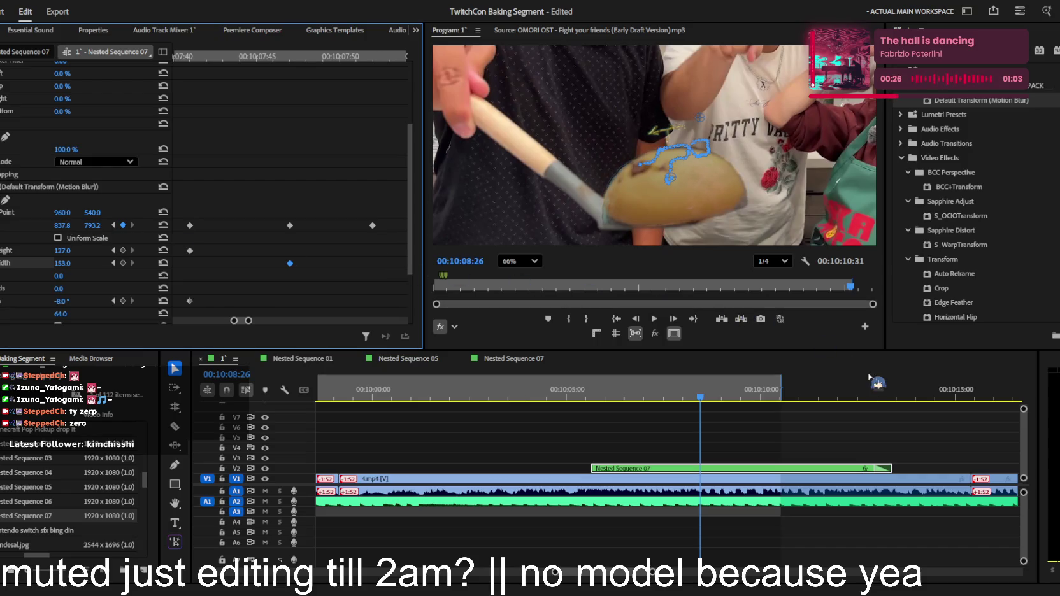
click(674, 318)
click(674, 319)
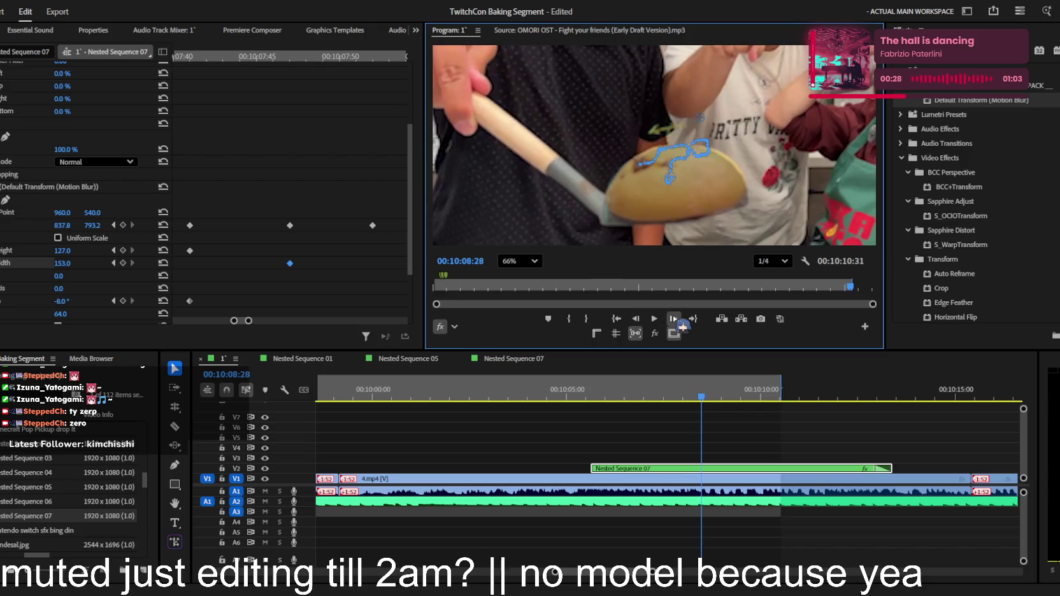
drag(92, 226, 95, 226)
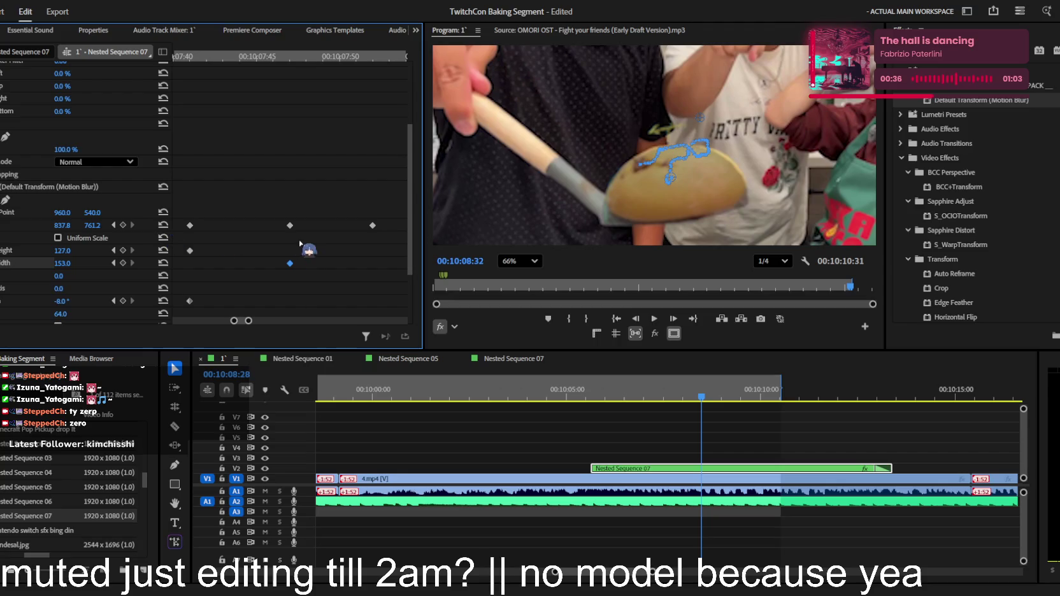
Zoom the keyframe view, select the Transform effect and keyframe the overlay slightly lower
drag(244, 320, 293, 320)
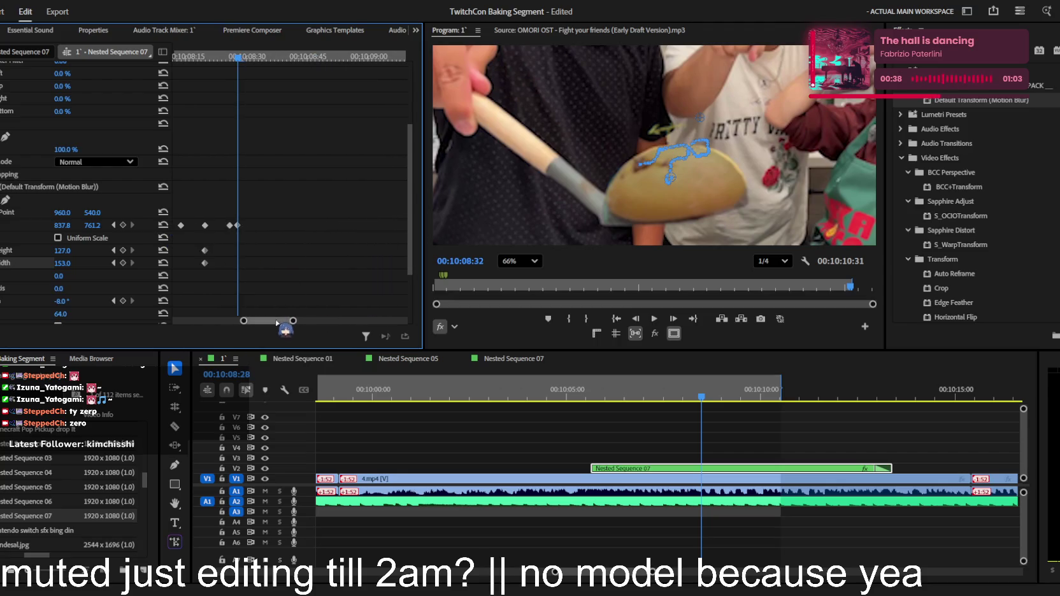
click(306, 248)
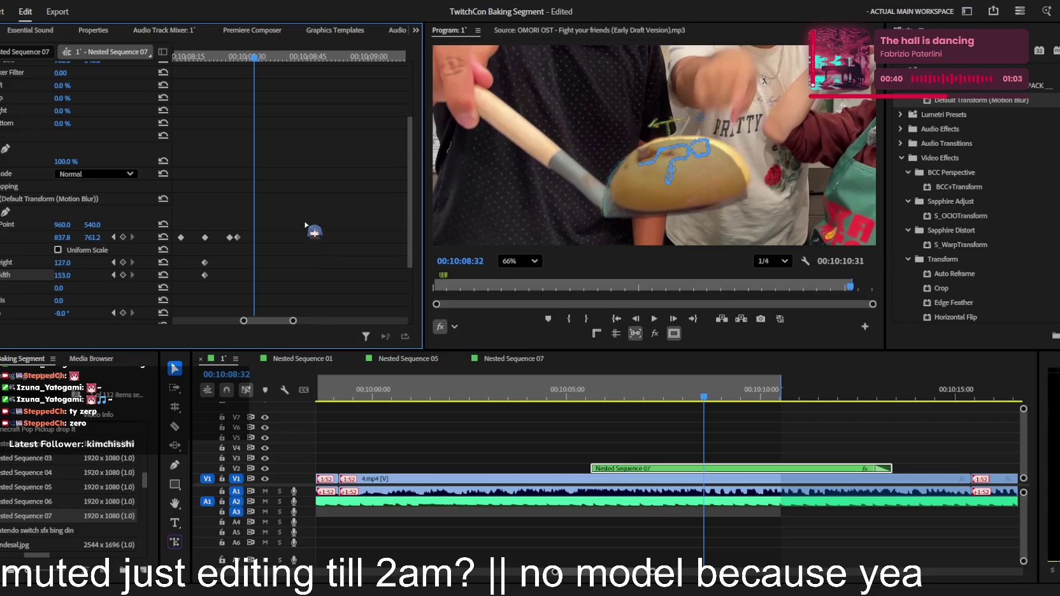
click(9, 201)
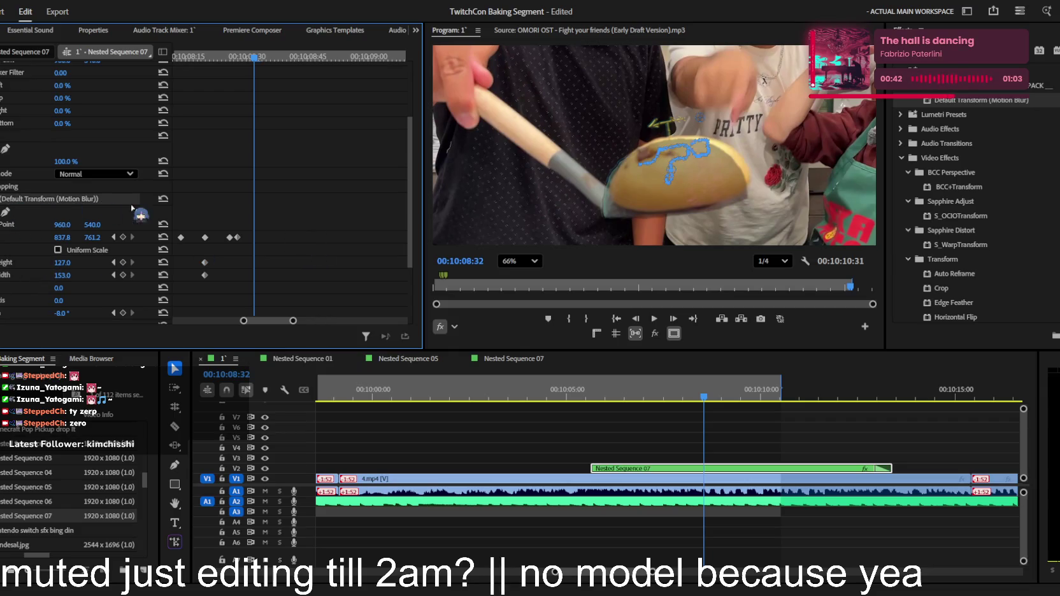
click(114, 237)
drag(90, 238, 103, 238)
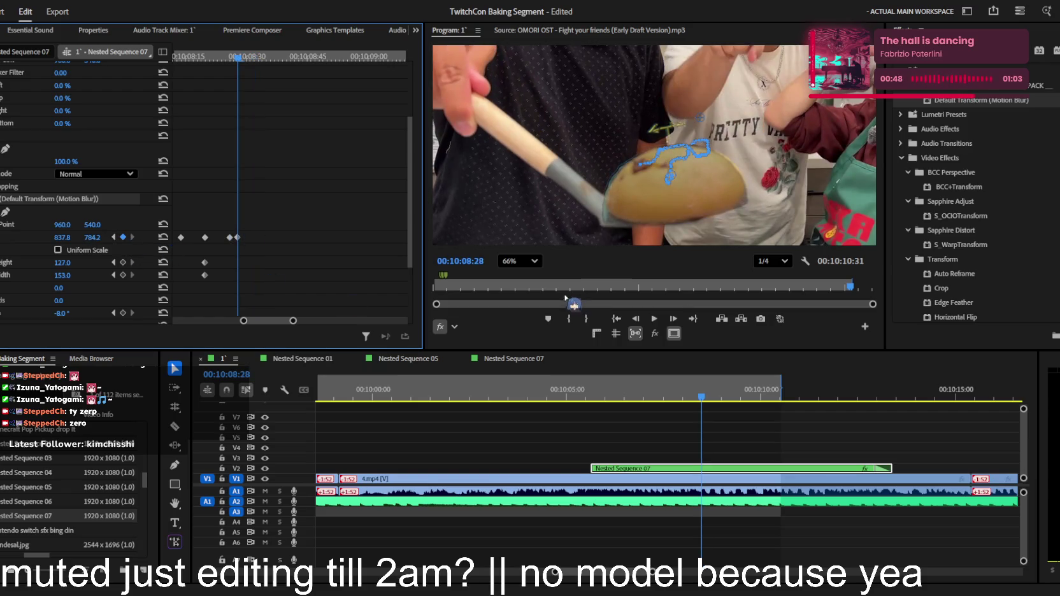
Over the next few frames, keyframe the overlay right, then up, then down with the spoon
click(673, 319)
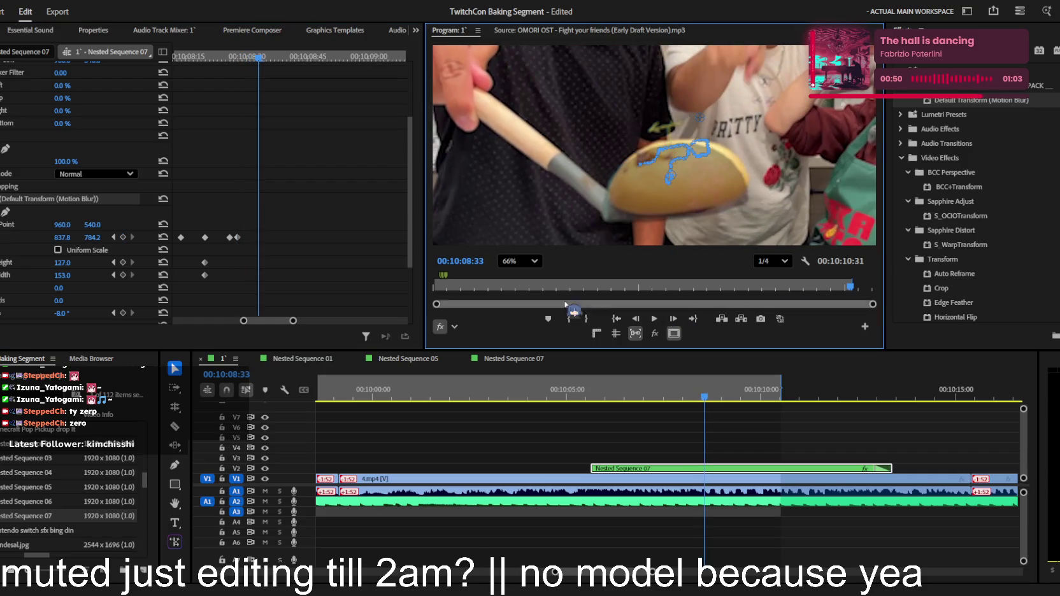
drag(62, 237, 78, 238)
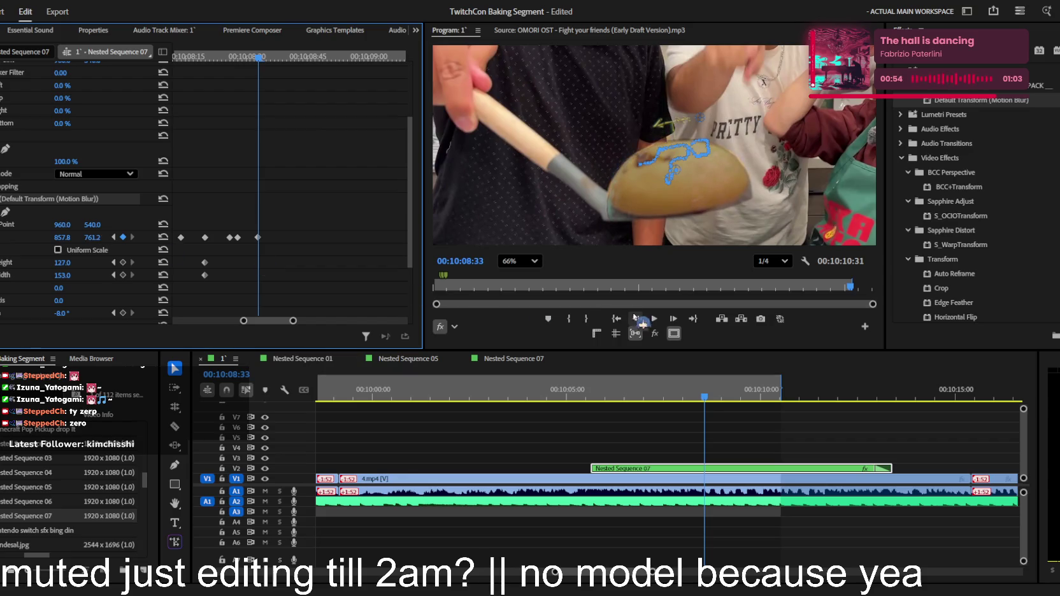
click(673, 318)
drag(96, 237, 85, 238)
click(676, 317)
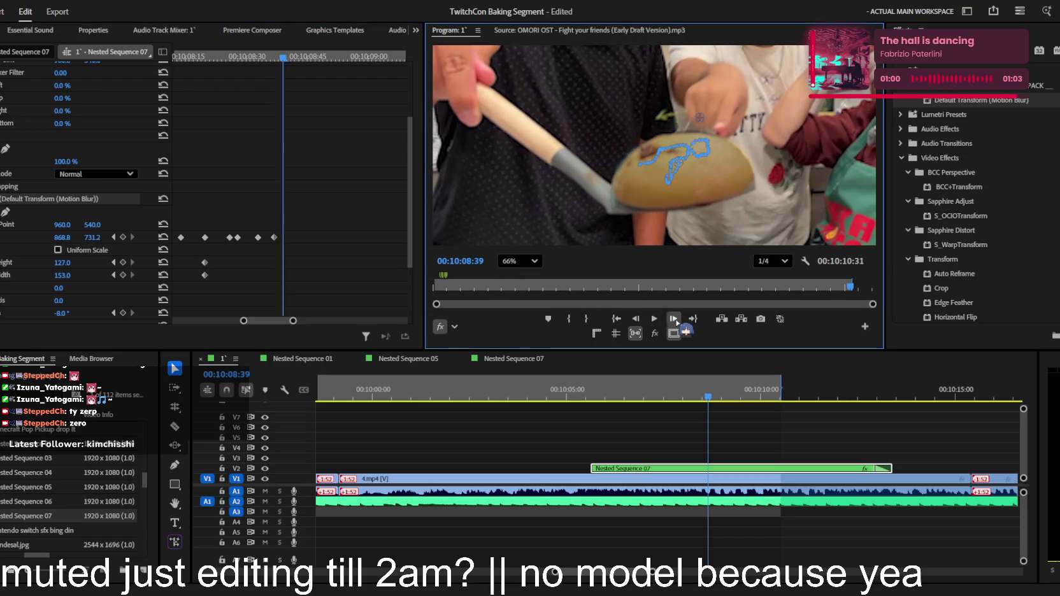
click(674, 320)
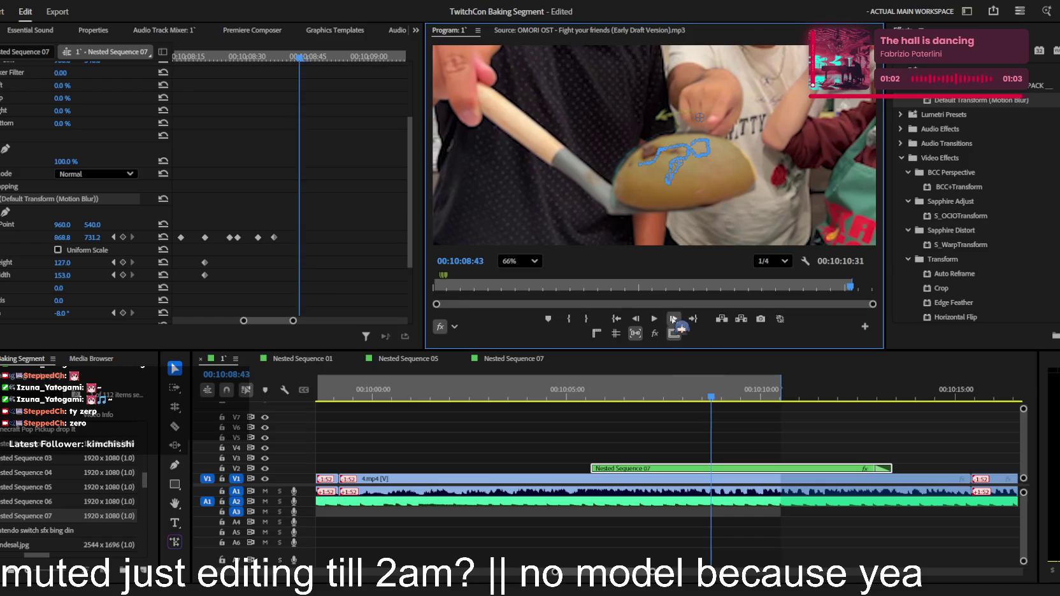
click(674, 320)
mouse_move(92, 237)
mouse_down()
mouse_move(106, 237)
mouse_move(71, 237)
mouse_up()
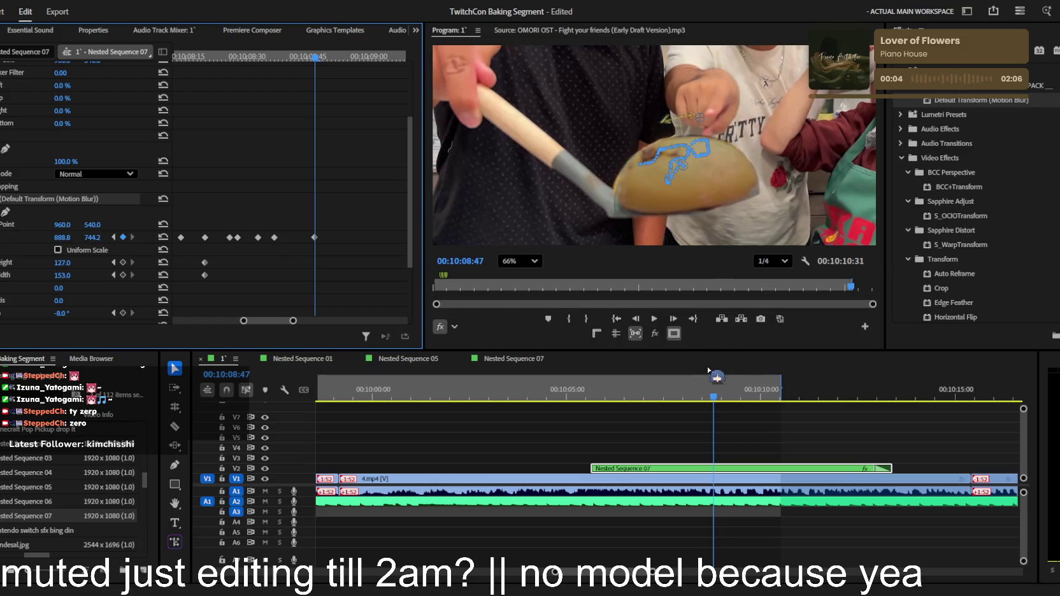
Keyframe the overlay's position at frames up to 00:10:09:05 and 00:10:09:13
click(716, 397)
key(Right)
key(Right)
key(Right)
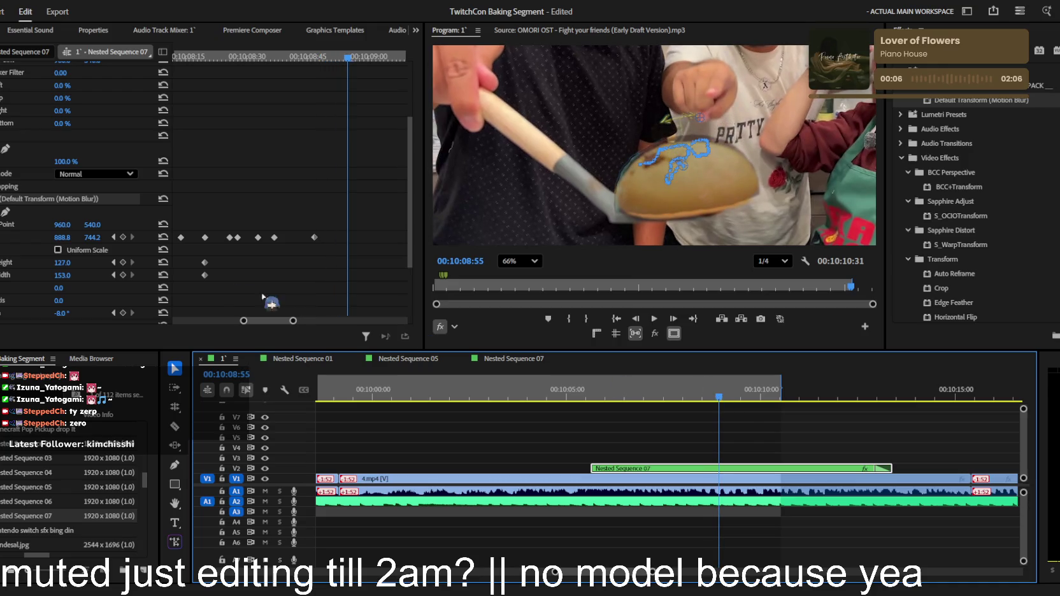
mouse_move(96, 237)
mouse_down()
mouse_move(87, 237)
mouse_move(114, 237)
mouse_up()
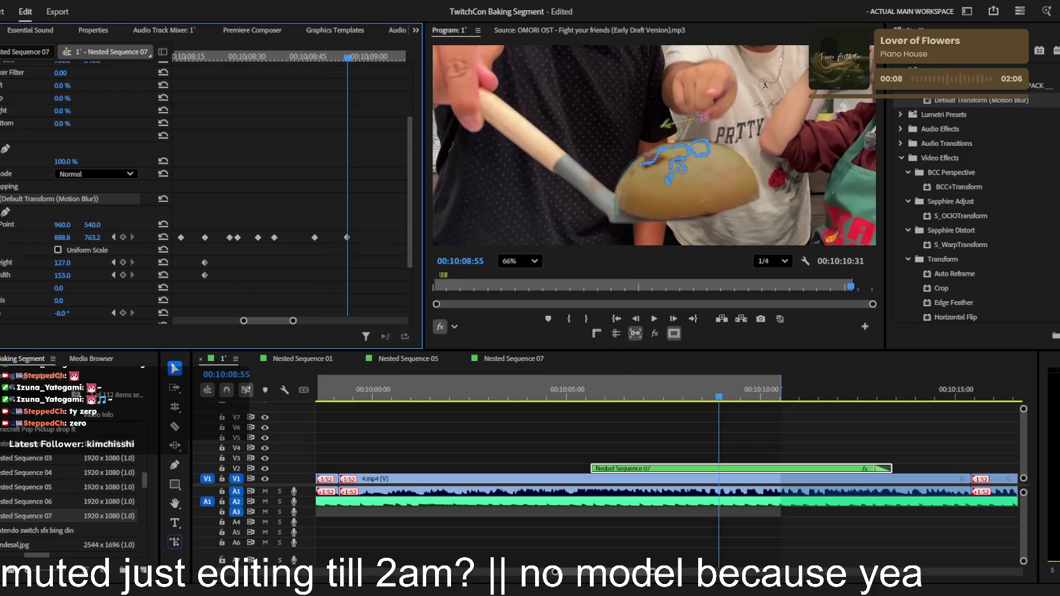
click(725, 396)
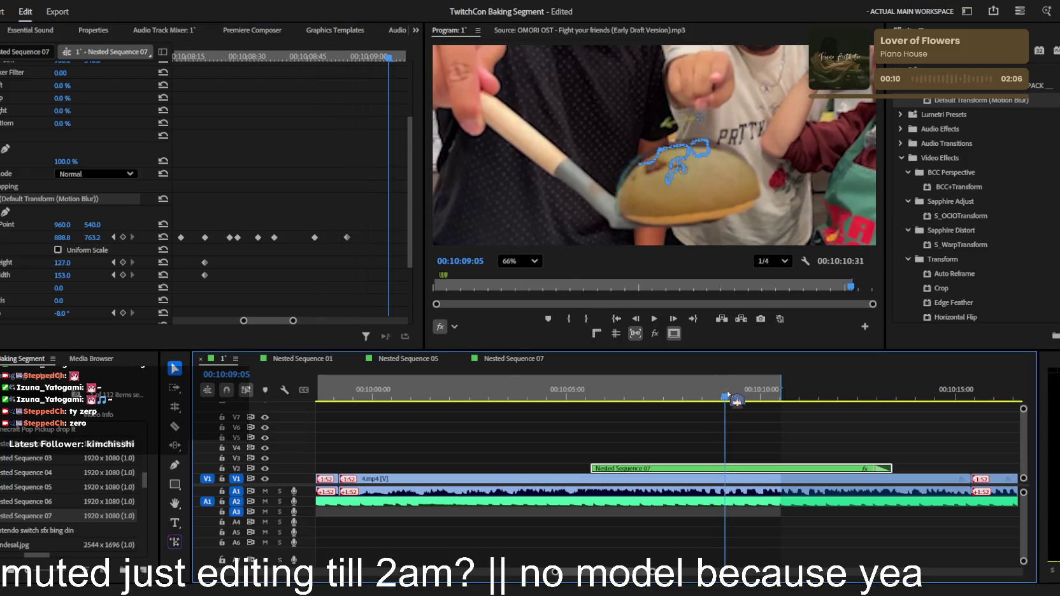
mouse_move(93, 237)
mouse_down()
mouse_move(113, 237)
mouse_move(63, 237)
mouse_up()
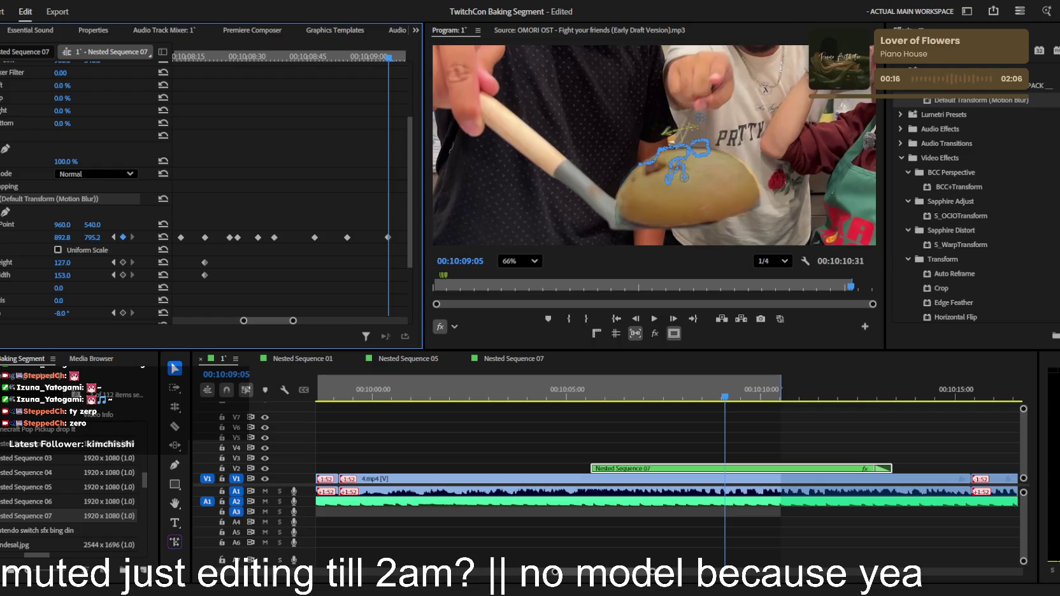
click(730, 396)
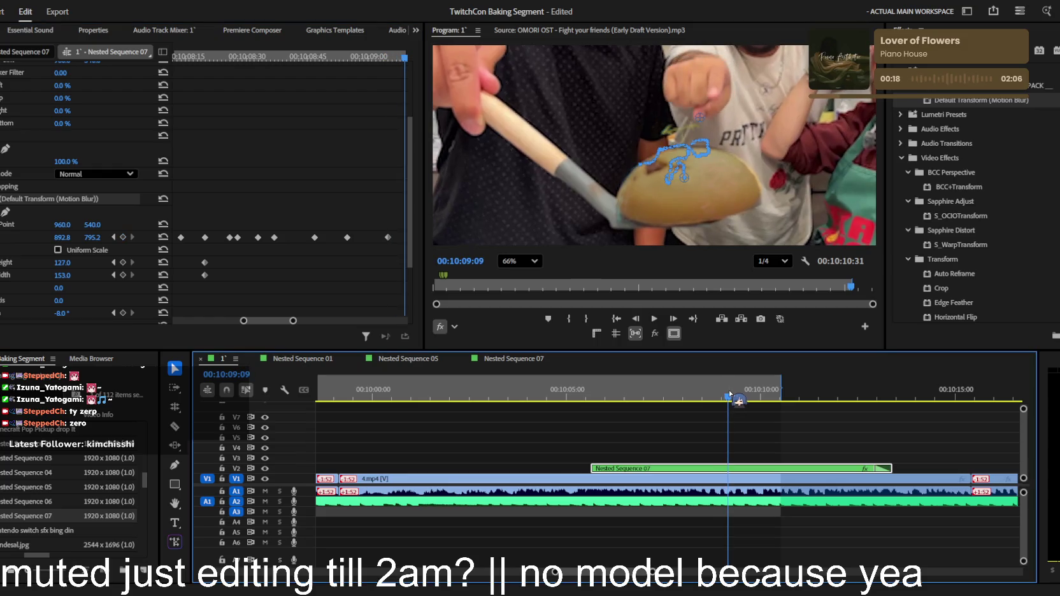
drag(92, 237, 71, 237)
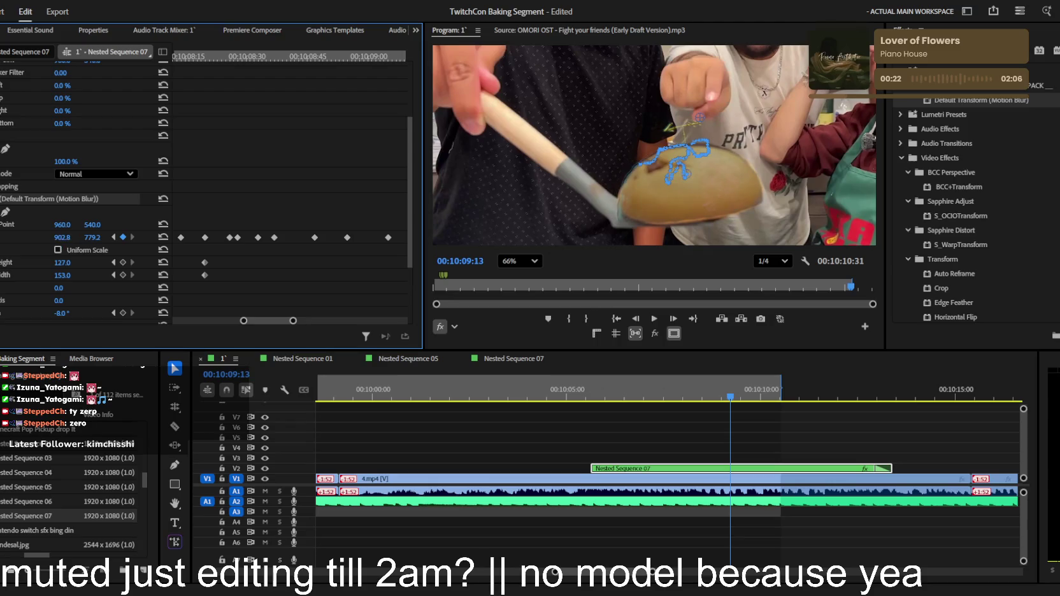
Keyframe the overlay through 00:10:09:38, ending at 941.8, 799.2, then move to 00:10:09:45
click(64, 286)
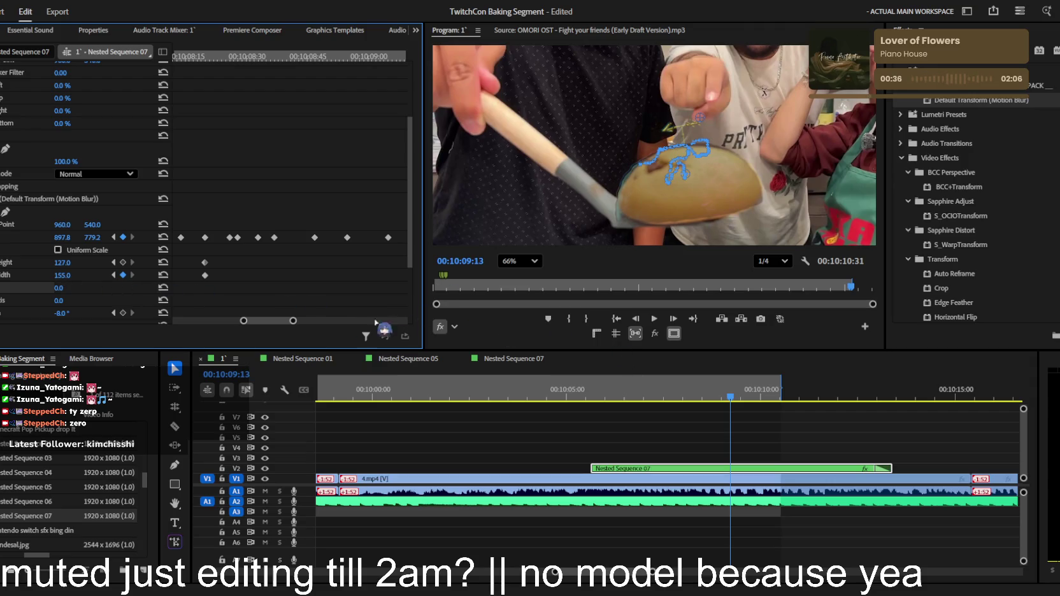
drag(293, 321, 313, 320)
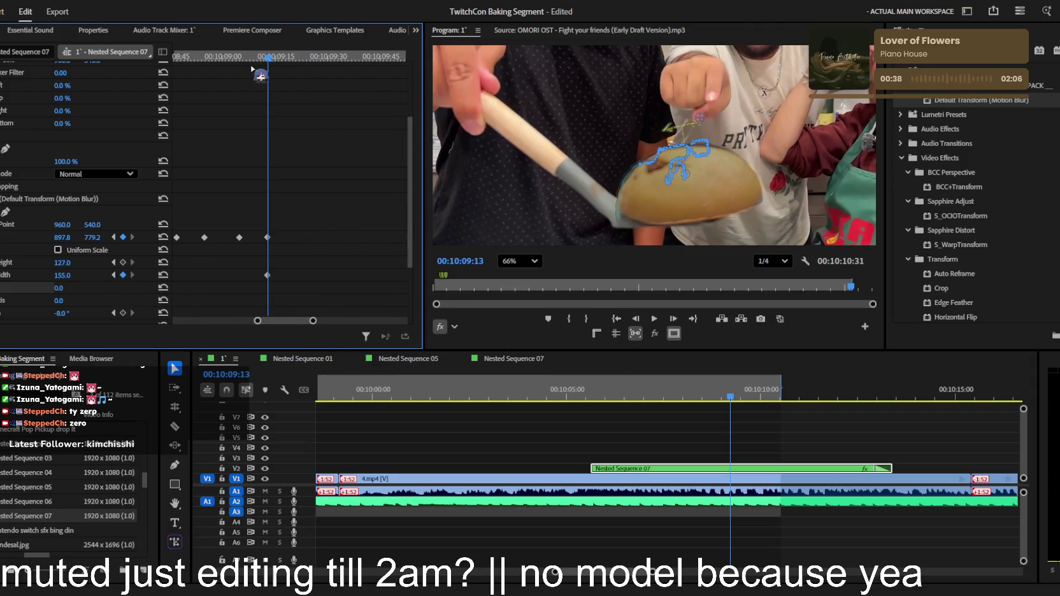
drag(268, 57, 297, 57)
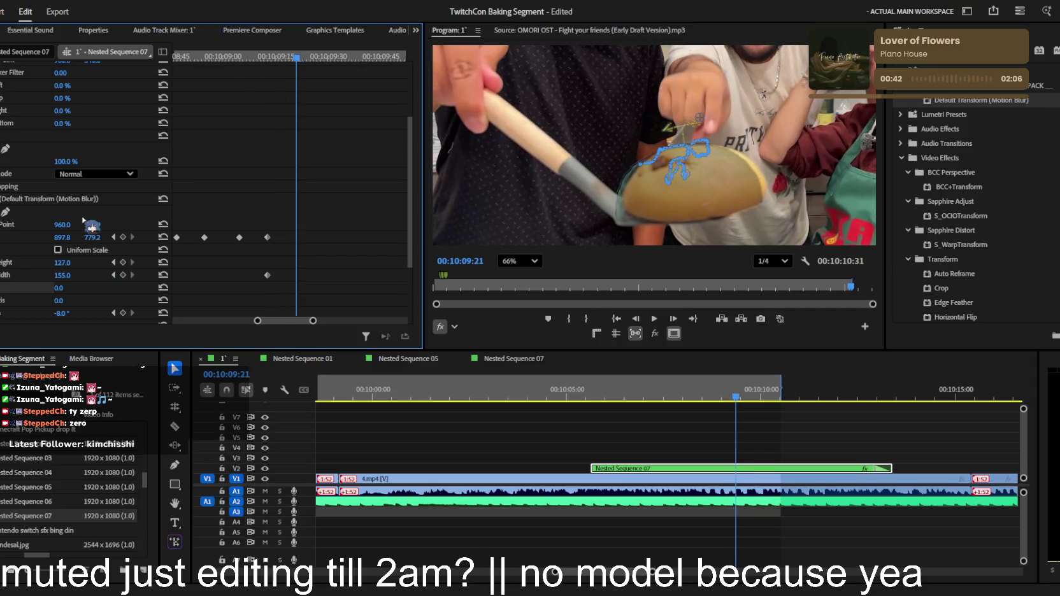
drag(63, 237, 78, 237)
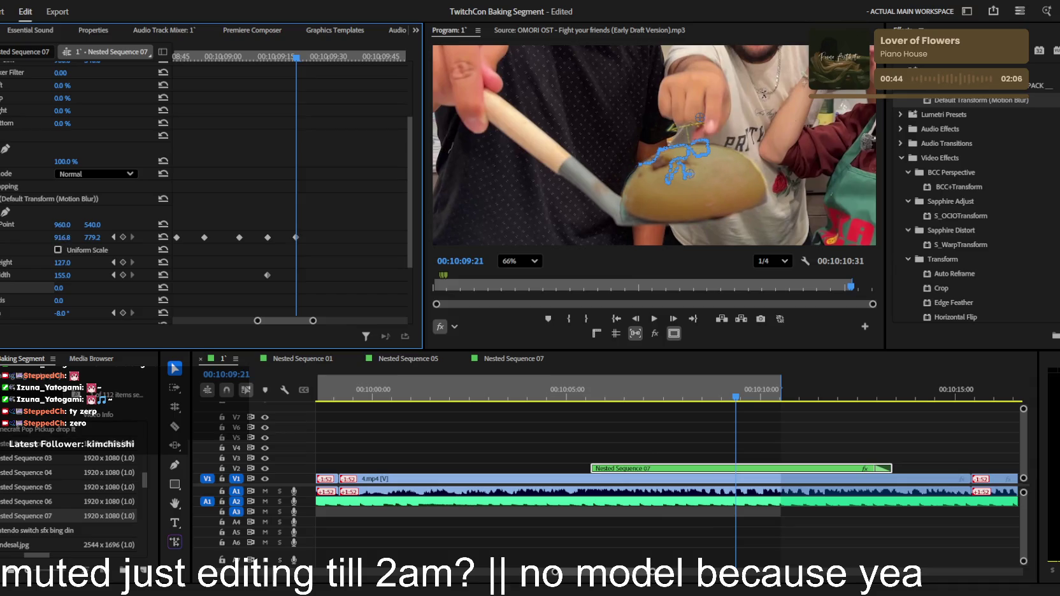
drag(300, 57, 329, 57)
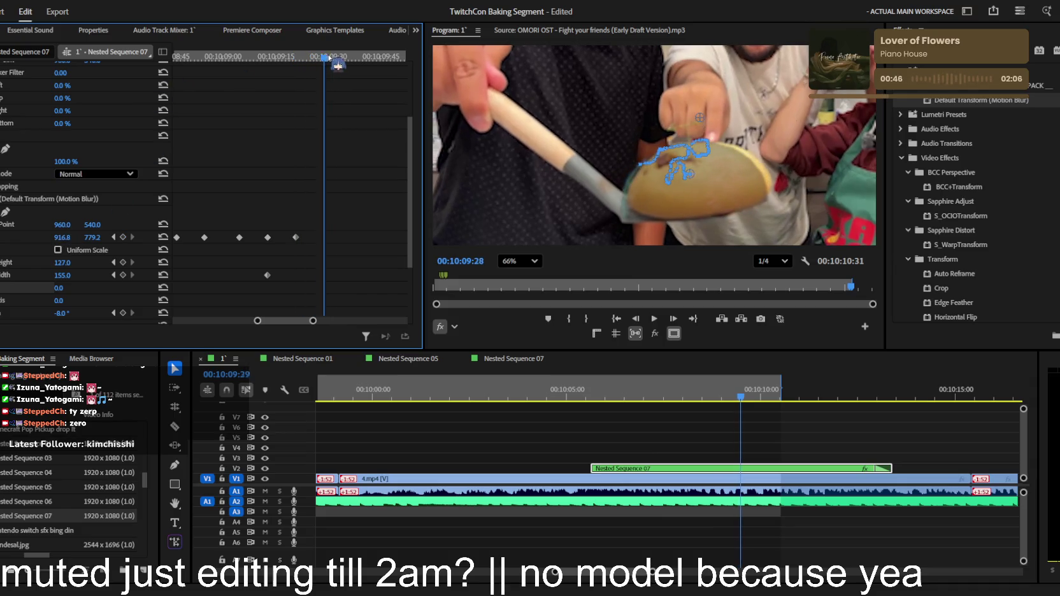
drag(63, 236, 91, 238)
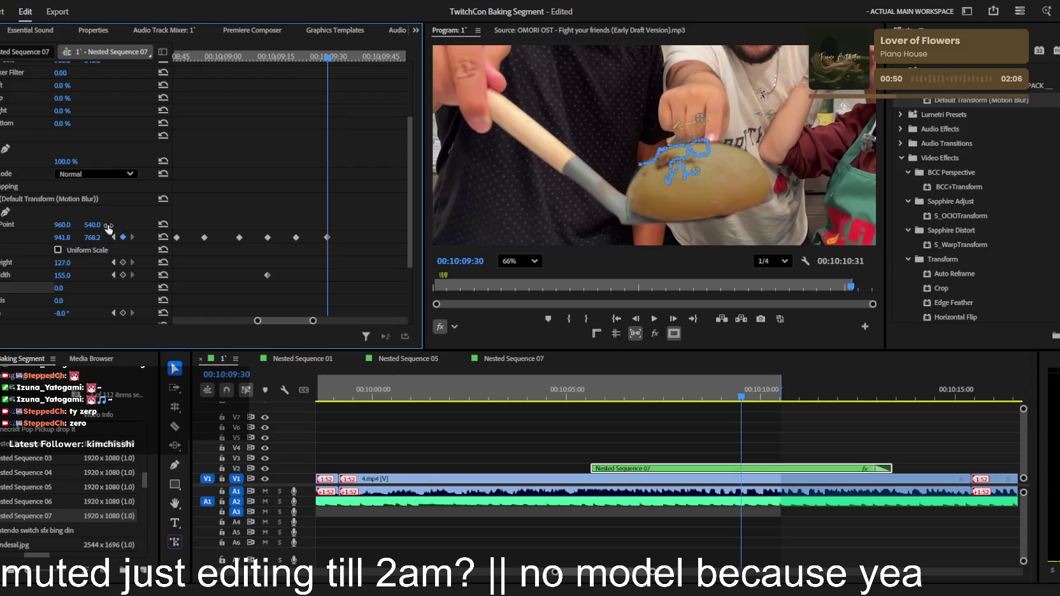
drag(344, 58, 354, 57)
drag(92, 237, 114, 237)
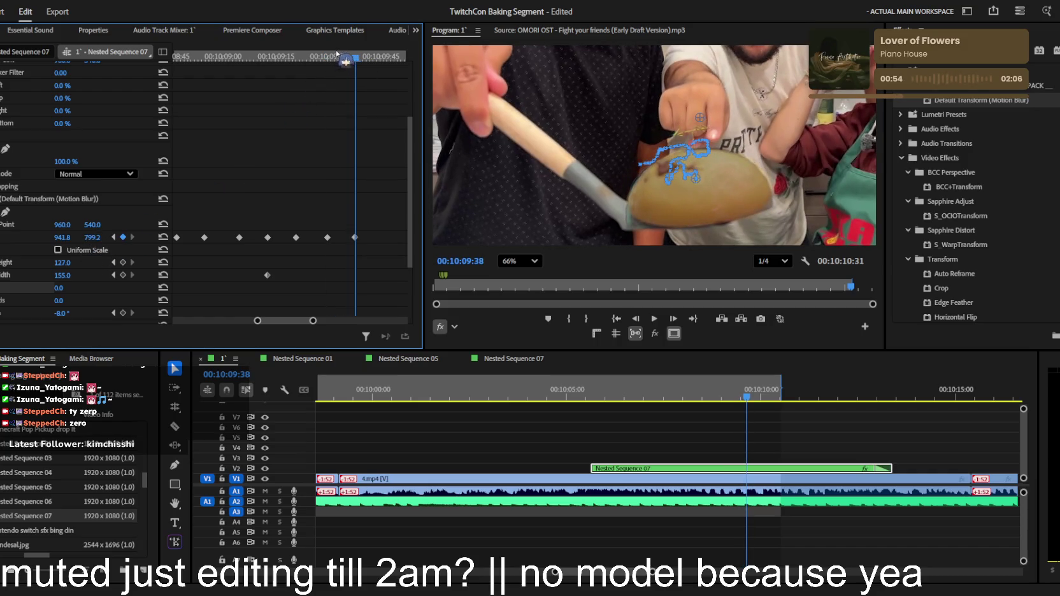
drag(355, 57, 377, 71)
scroll(363, 168, down, 3)
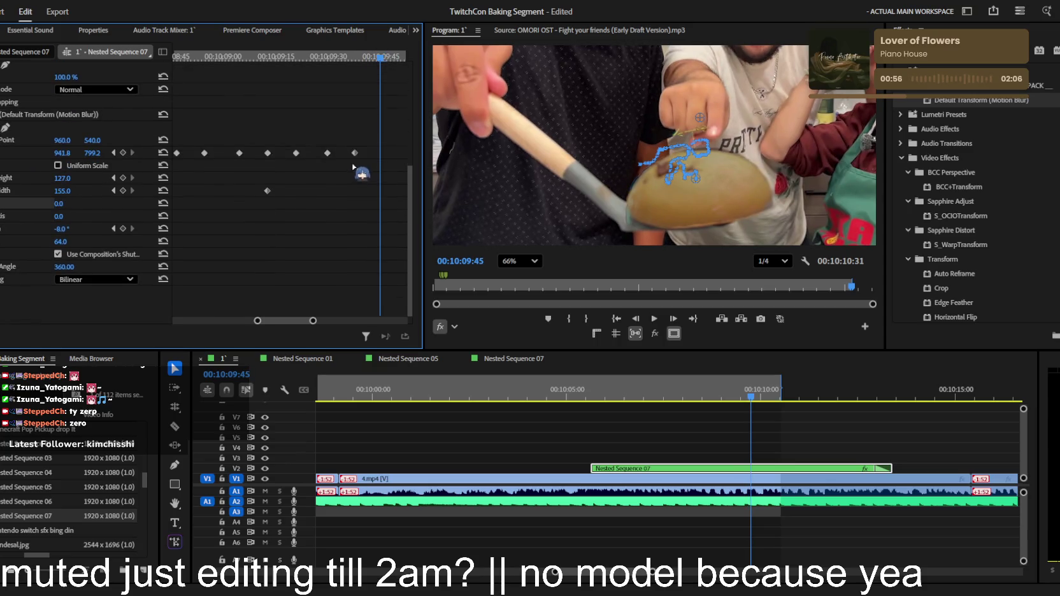
Keyframe the overlay's position from 00:10:09:59 onward, lowering it onto the potato
scroll(299, 283, right, 2)
drag(328, 58, 363, 56)
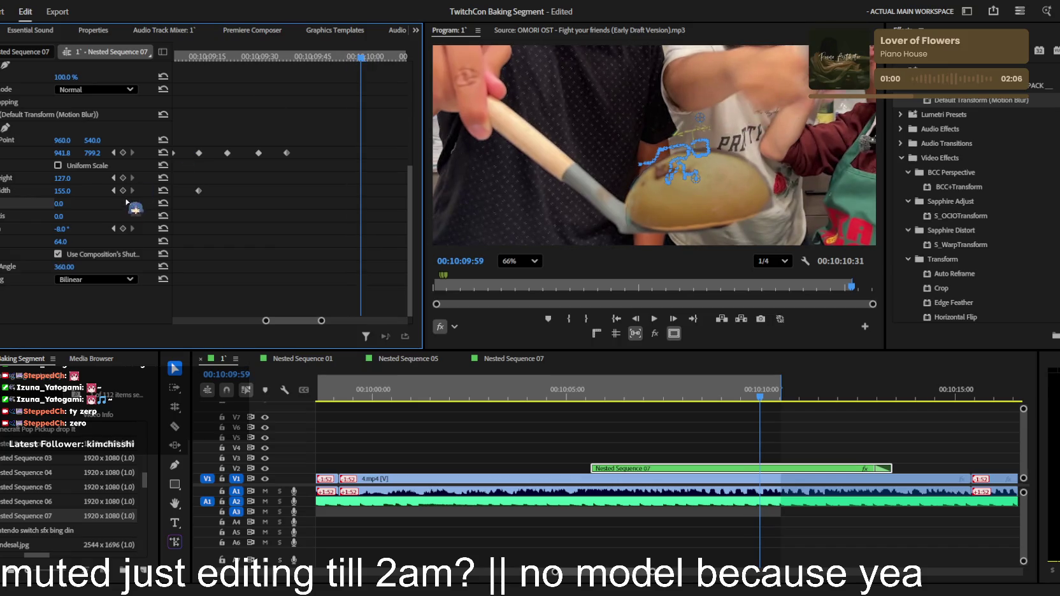
drag(91, 158, 99, 154)
drag(378, 66, 191, 72)
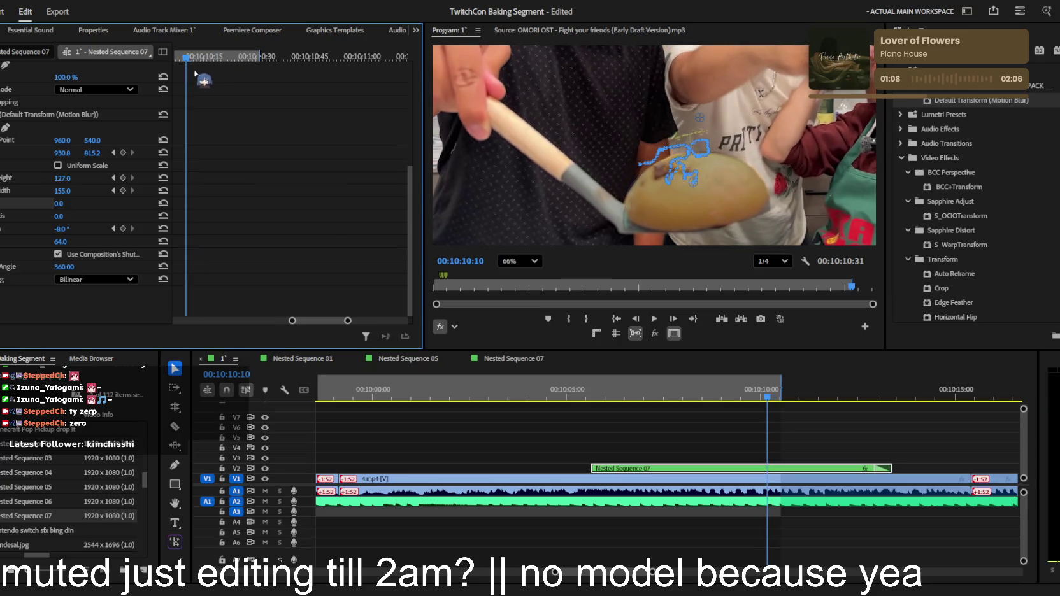
scroll(367, 323, down, 2)
scroll(367, 323, down, 1)
drag(301, 63, 305, 62)
mouse_move(92, 153)
mouse_down()
mouse_move(67, 153)
mouse_move(85, 153)
mouse_up()
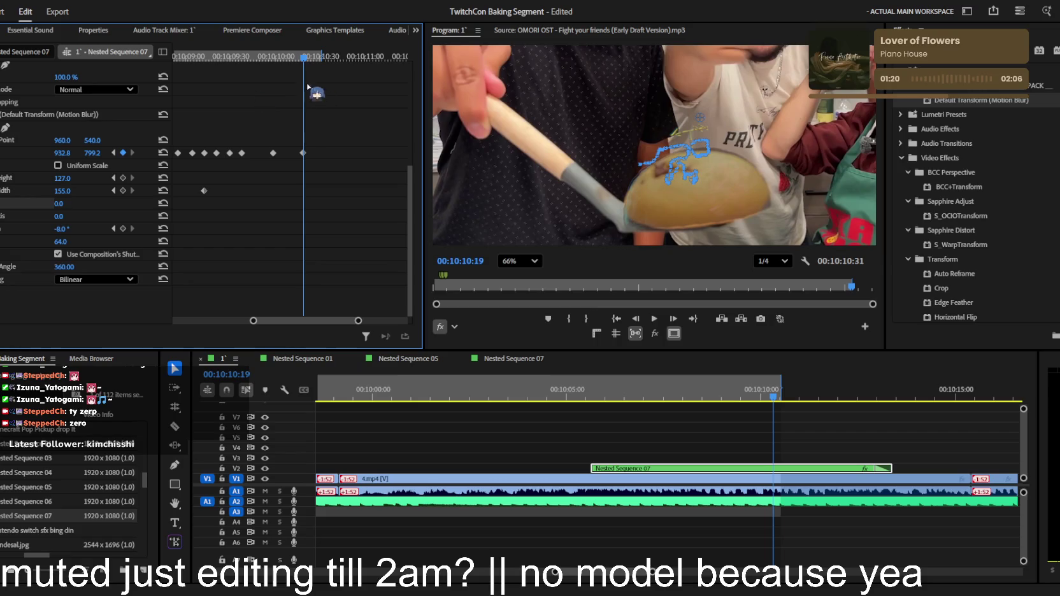
Track the potato through 00:10:10:36, keying position 912.8, 876.2 and -7.0° rotation
drag(304, 59, 319, 59)
key(Right)
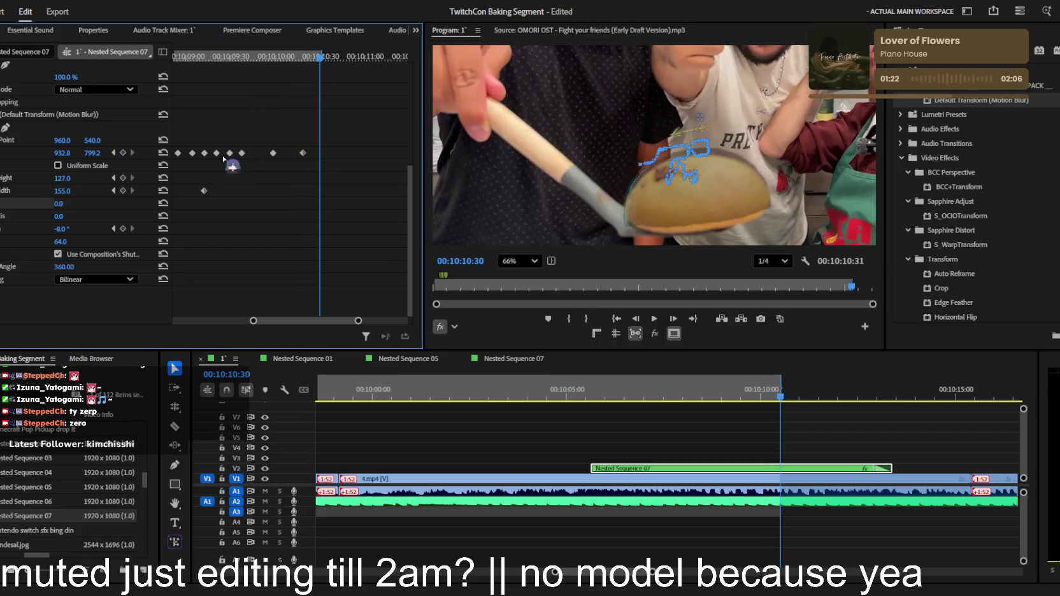
drag(92, 153, 107, 153)
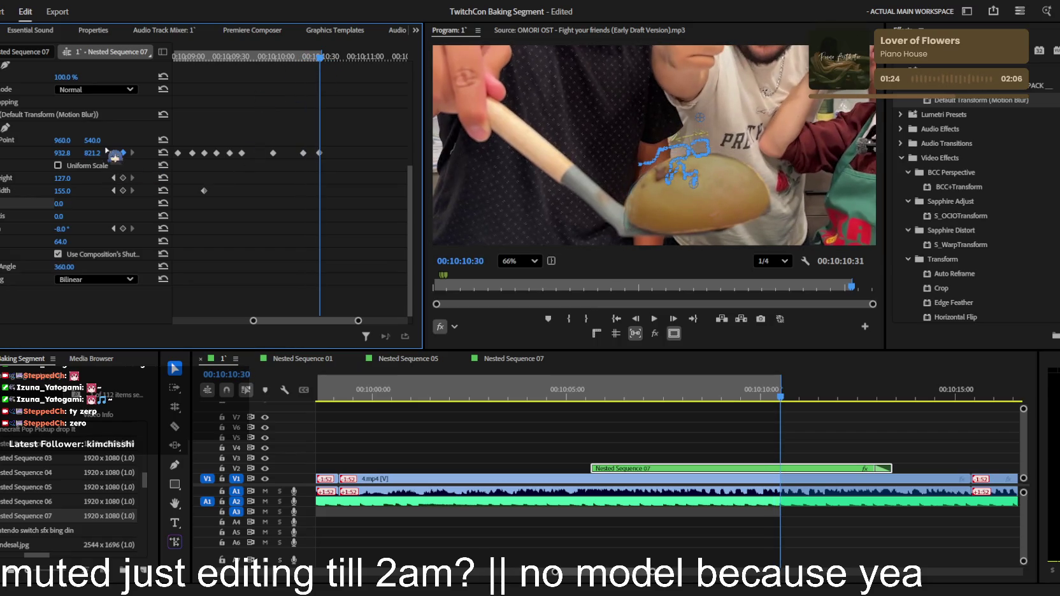
drag(318, 58, 328, 59)
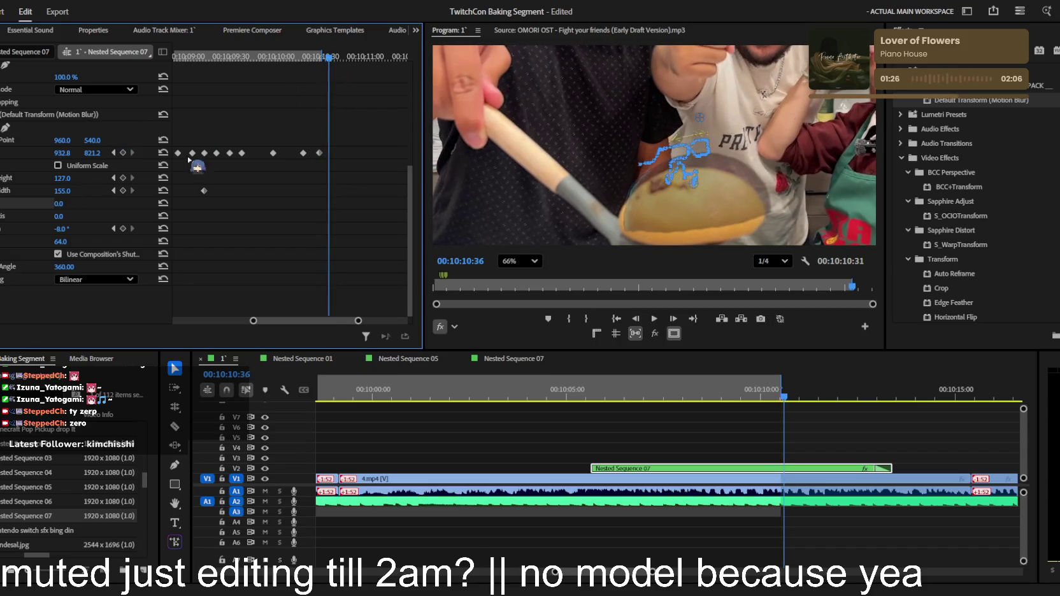
mouse_move(91, 153)
mouse_down()
mouse_move(121, 153)
mouse_move(54, 153)
mouse_up()
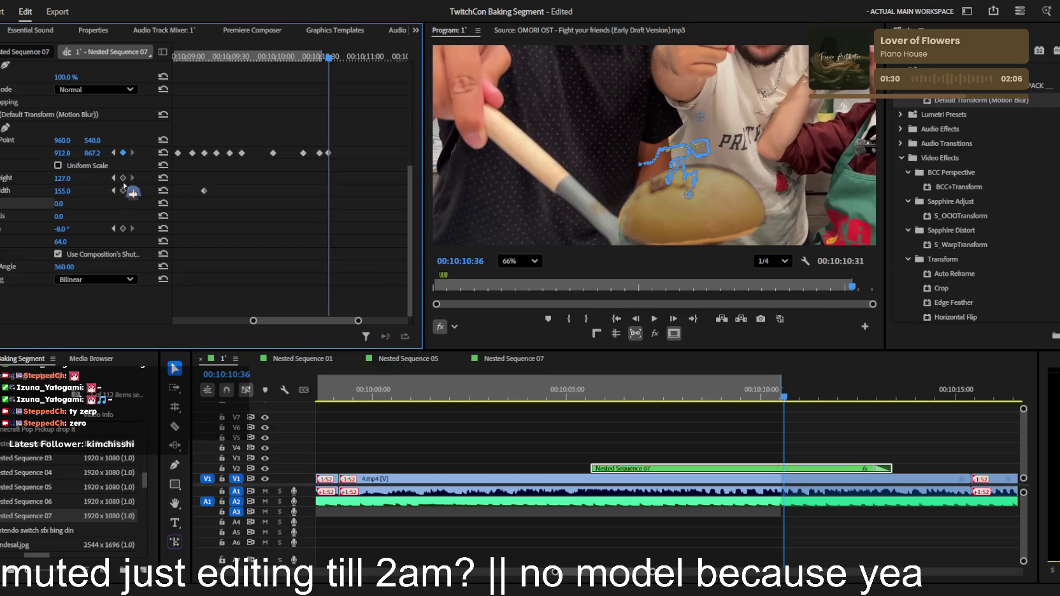
drag(62, 228, 62, 228)
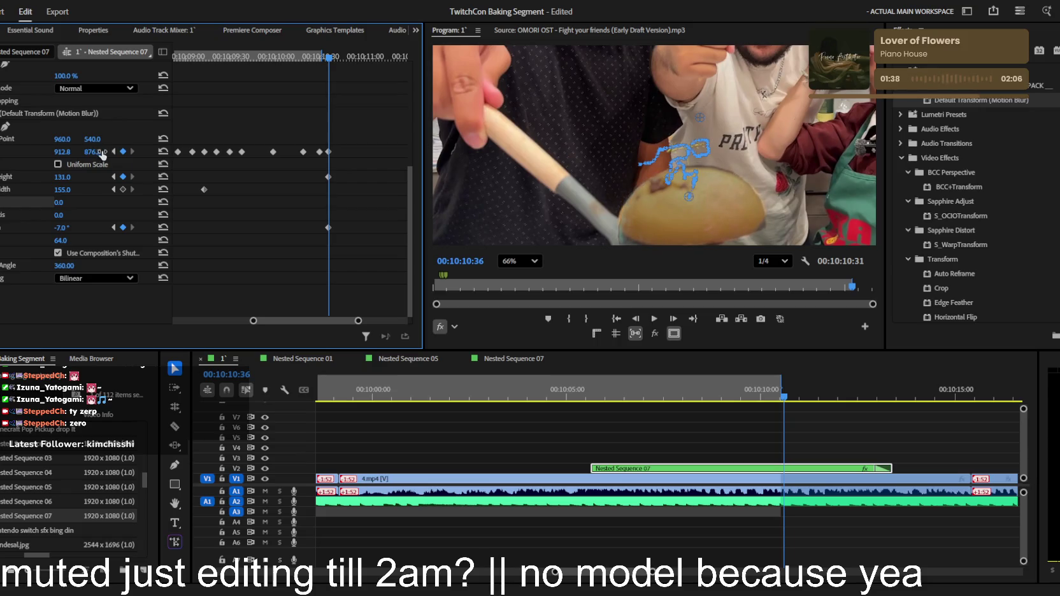
Pan the preview image up and left with the Hand tool
key(h)
click(750, 168)
drag(750, 168, 730, 154)
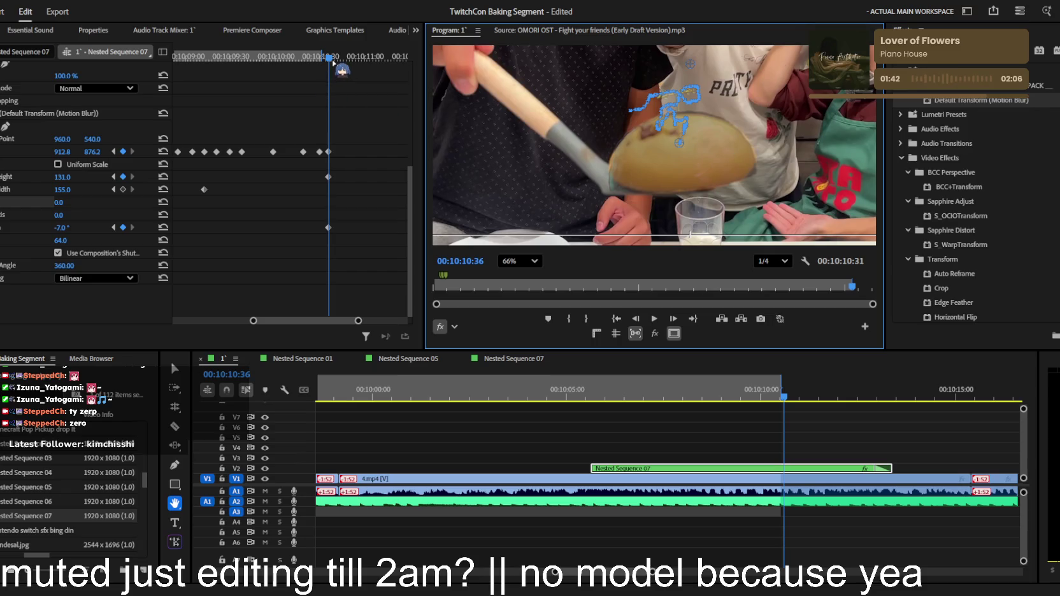
Key the pancake at 10:10:42 (Y 915.2) and 10:10:52 (Y 962.2, rotation -4.0° to -2.0°)
drag(333, 60, 338, 57)
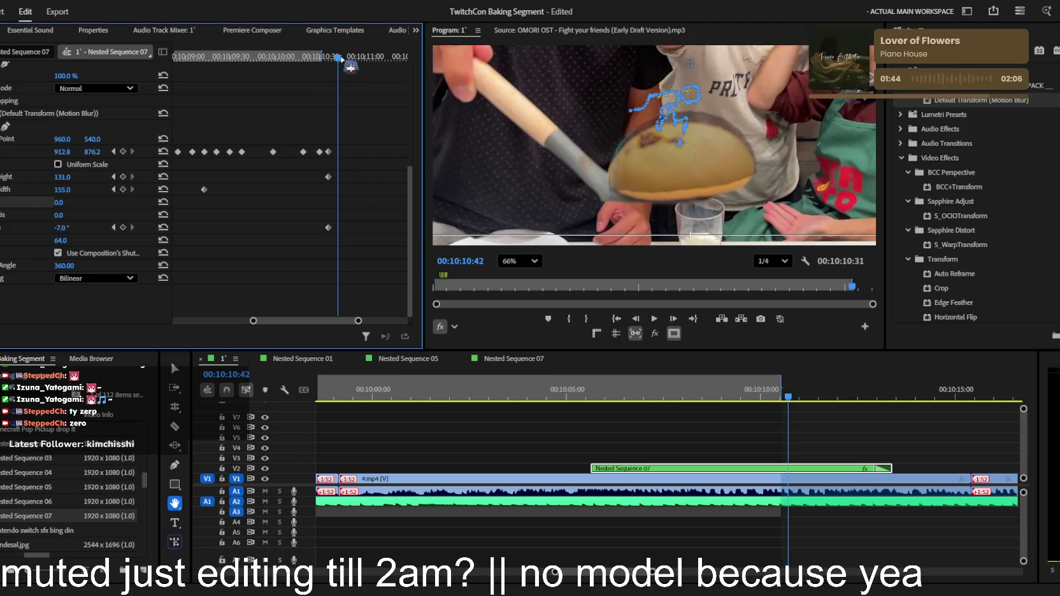
drag(109, 169, 133, 169)
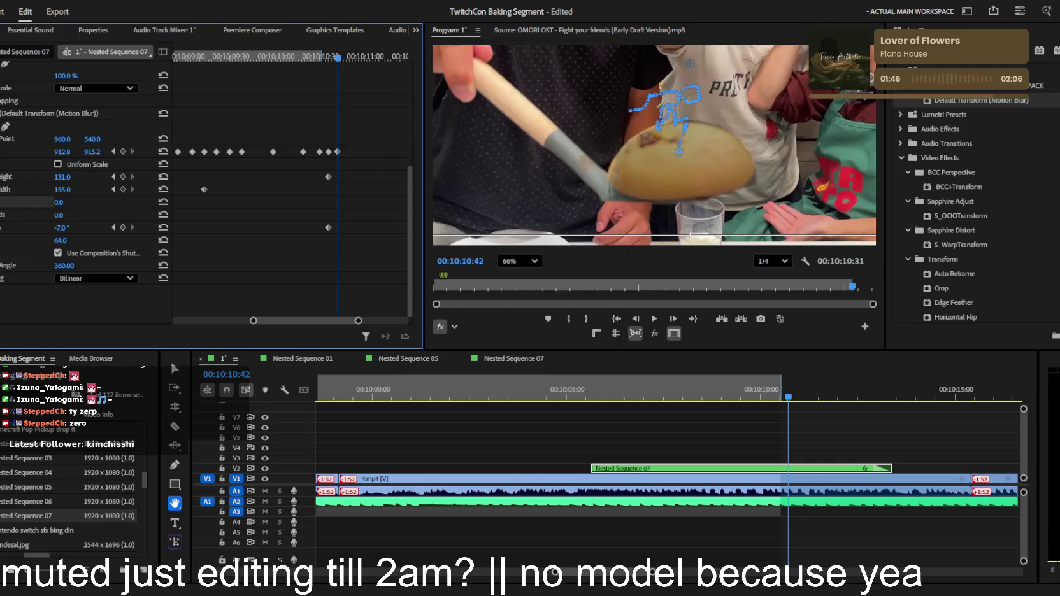
drag(338, 57, 352, 57)
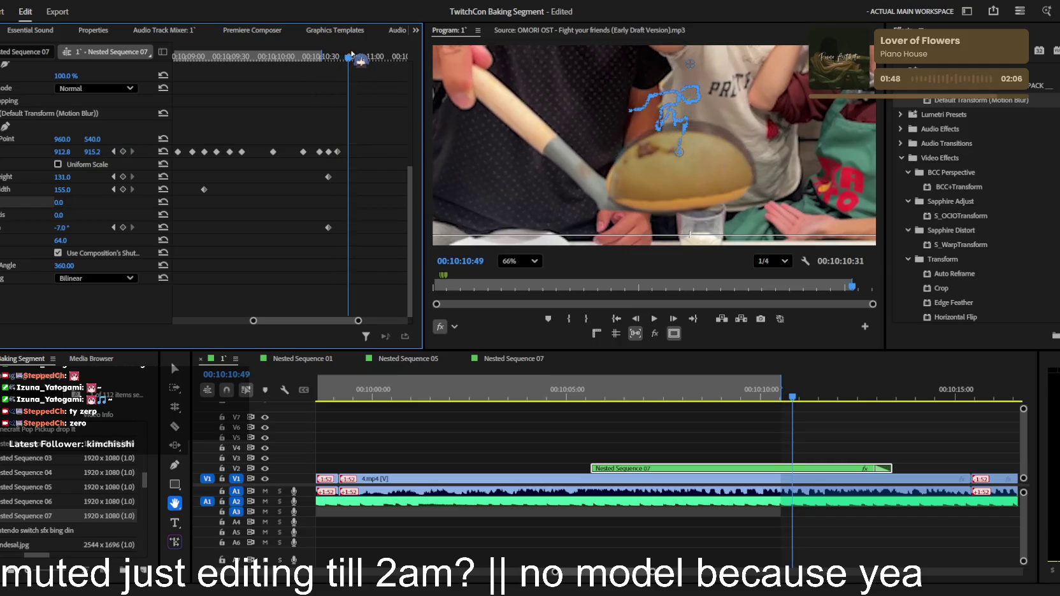
drag(93, 152, 122, 152)
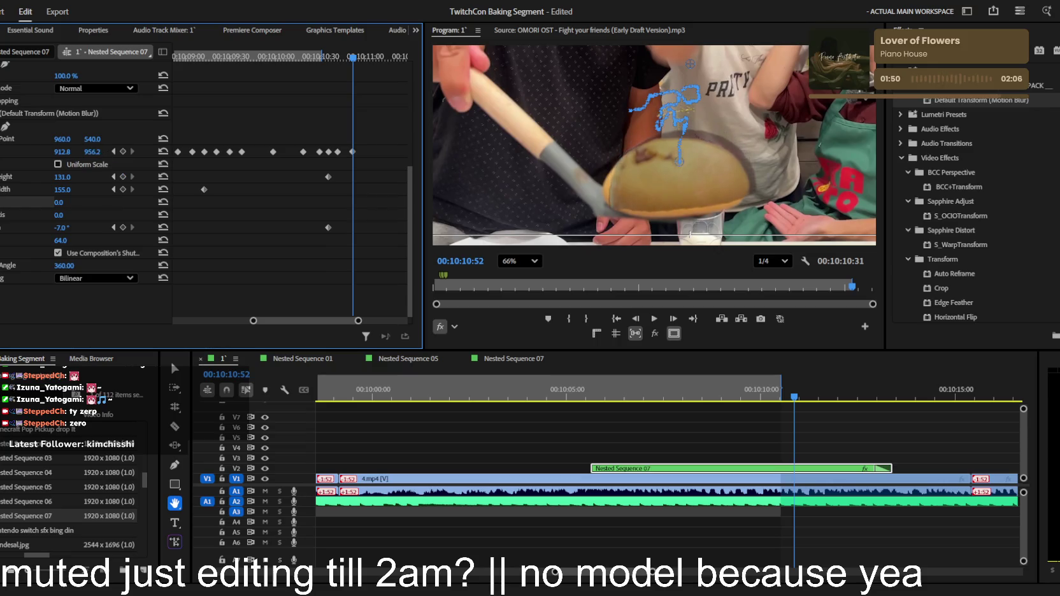
drag(60, 227, 64, 227)
drag(62, 152, 99, 151)
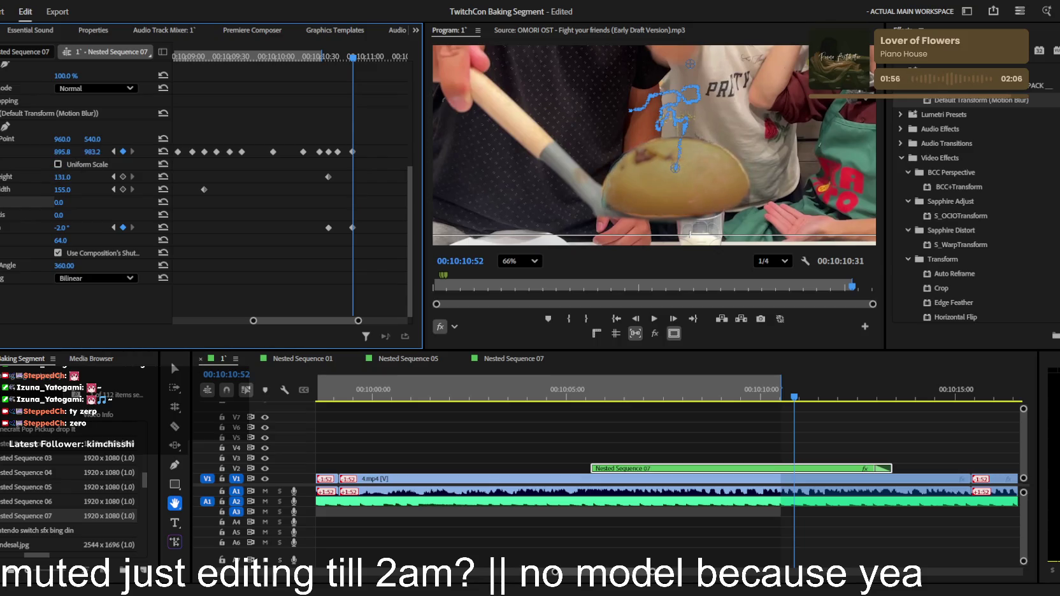
Lower the pancake to Y 1011.2, 1064.2 and 1070.2 at 10:10:58, 10:11:10 and 10:11:15
click(363, 58)
drag(92, 152, 99, 152)
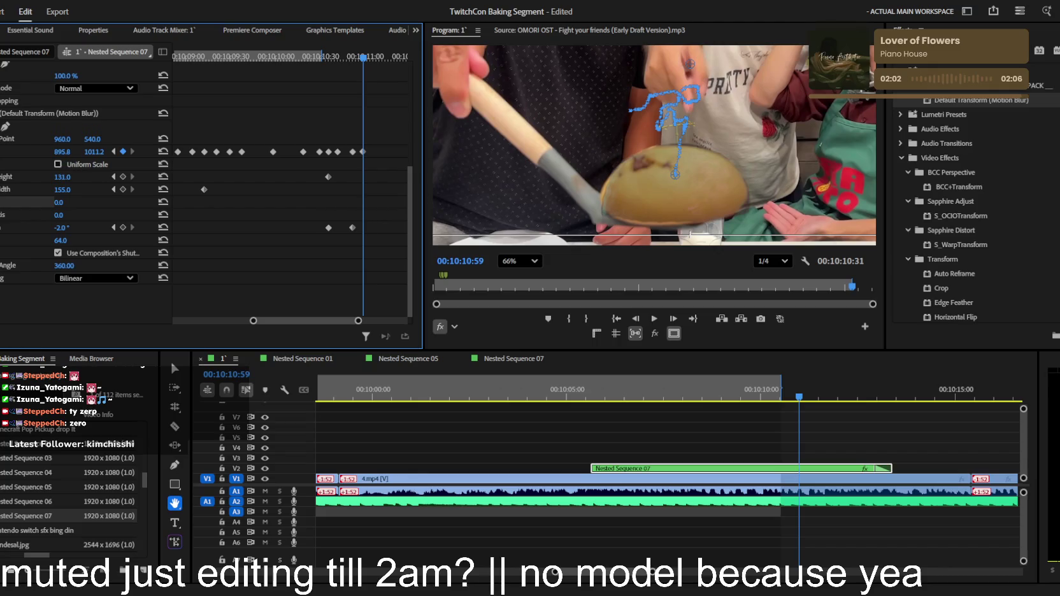
drag(364, 57, 380, 57)
drag(94, 151, 112, 151)
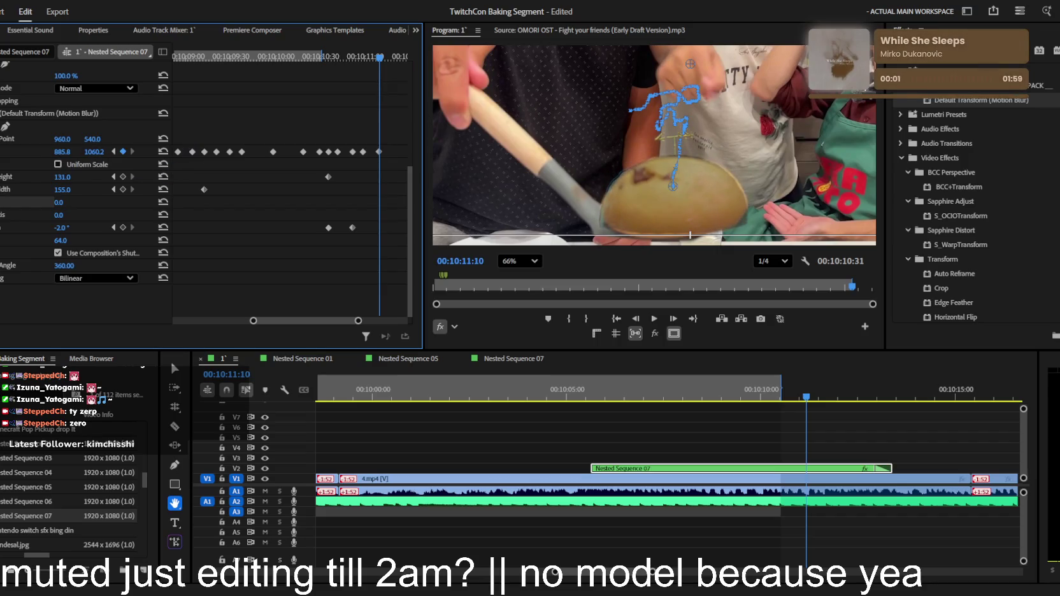
drag(380, 57, 392, 56)
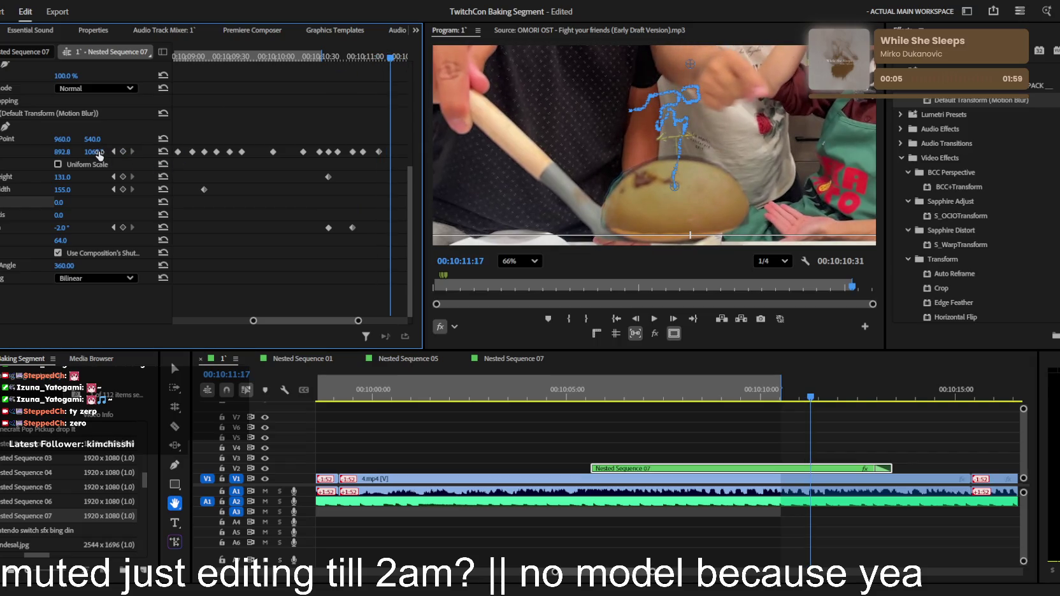
drag(94, 152, 66, 151)
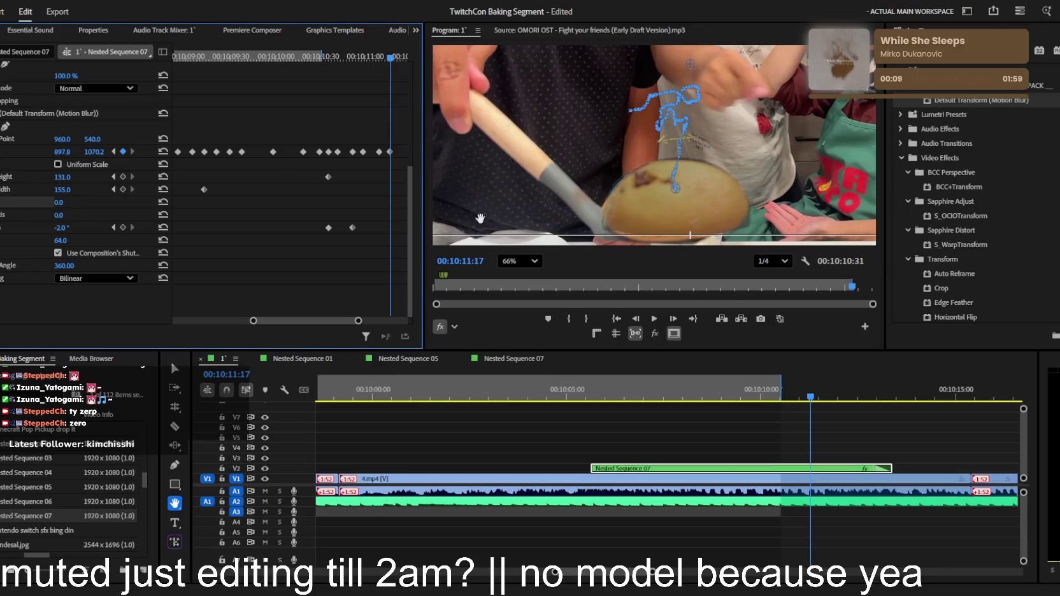
Pan the preview down to the table, then key the pancake at 10:11:24 to Y 1068.2
drag(517, 185, 545, 124)
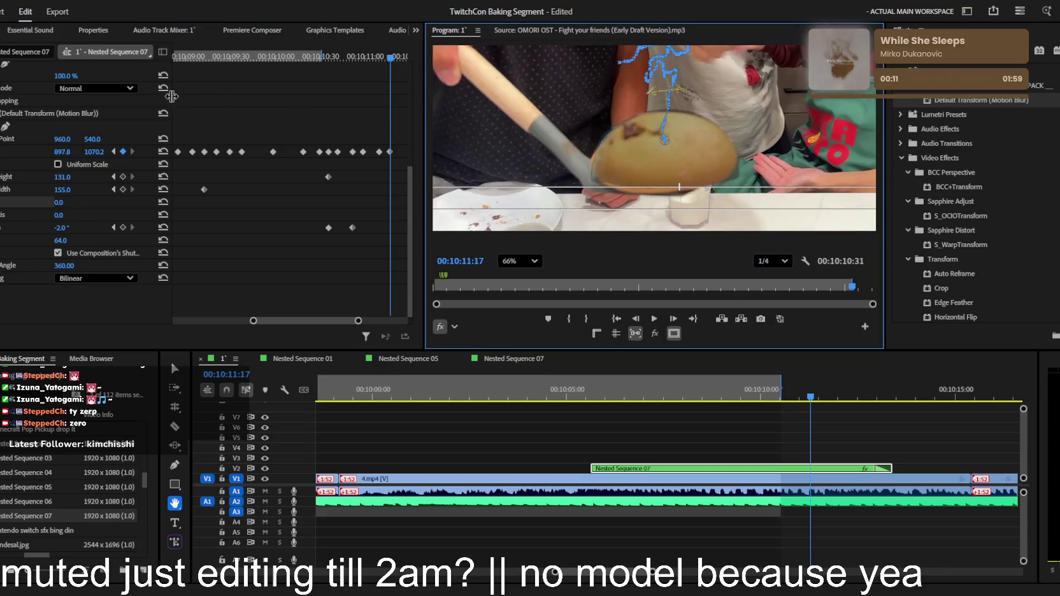
key(v)
drag(390, 56, 402, 56)
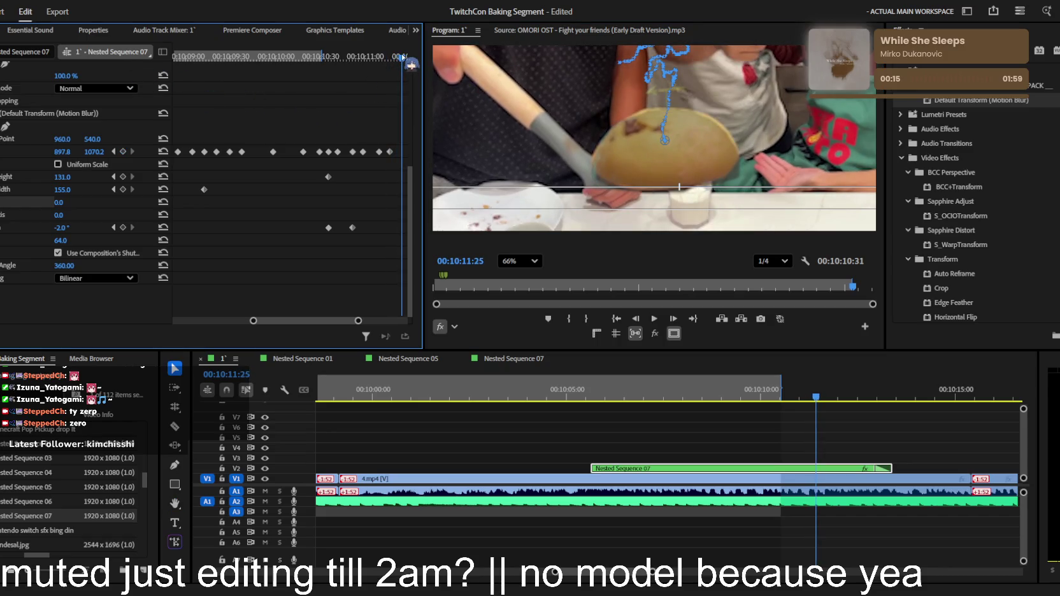
drag(402, 57, 400, 57)
drag(95, 152, 93, 151)
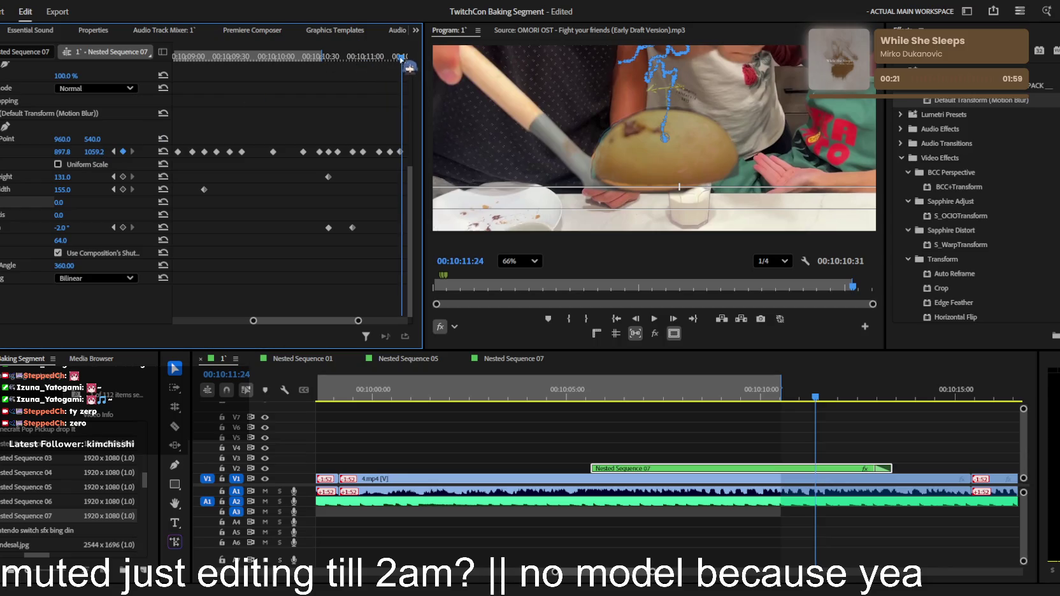
drag(400, 58, 410, 58)
drag(333, 320, 379, 321)
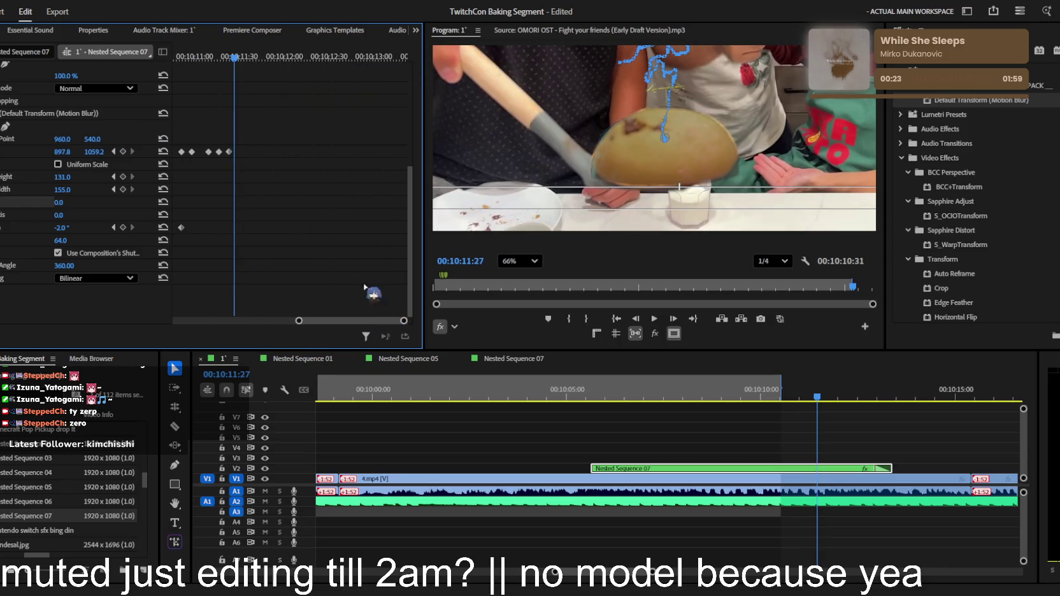
Key the pancake at 10:11:33 (Y 1027.2) and 10:11:42 (Y 975.2, width 150, X 884.8, -6.0°)
drag(235, 58, 246, 58)
drag(94, 151, 84, 152)
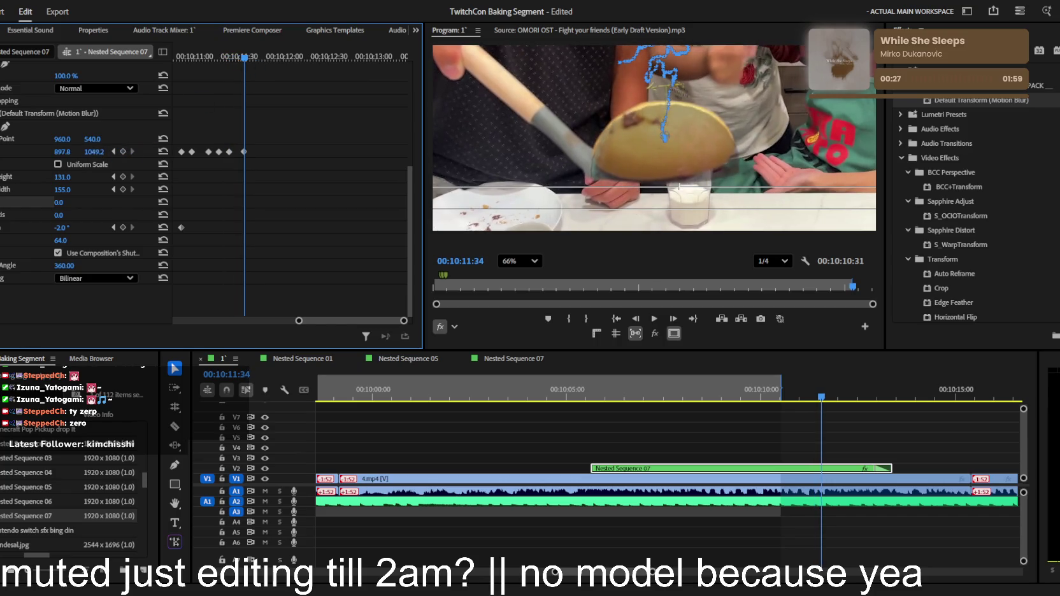
drag(244, 58, 256, 57)
drag(99, 151, 86, 152)
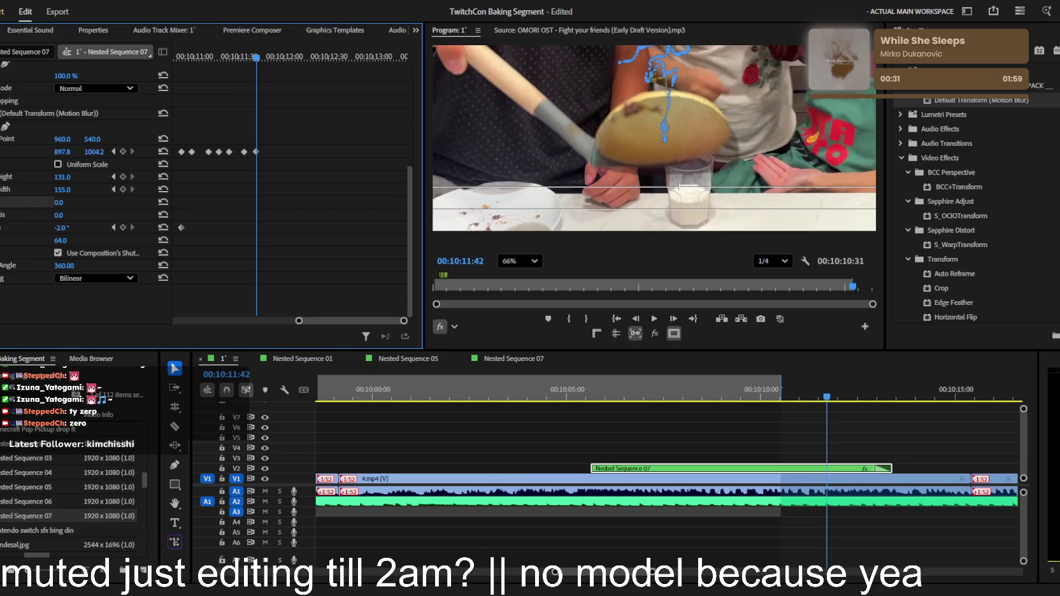
drag(58, 190, 51, 190)
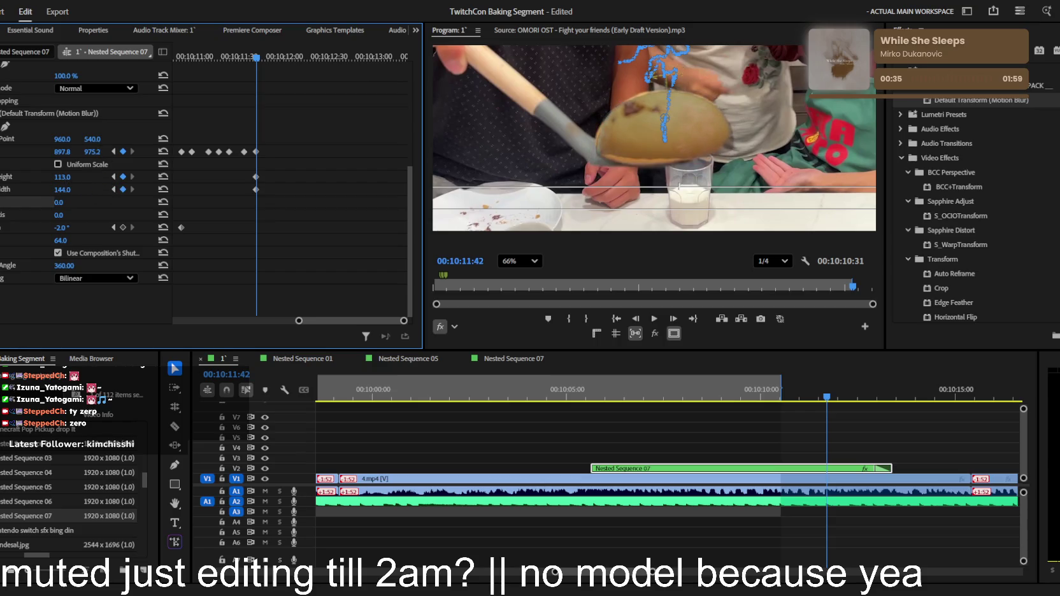
drag(62, 152, 58, 153)
drag(60, 227, 51, 227)
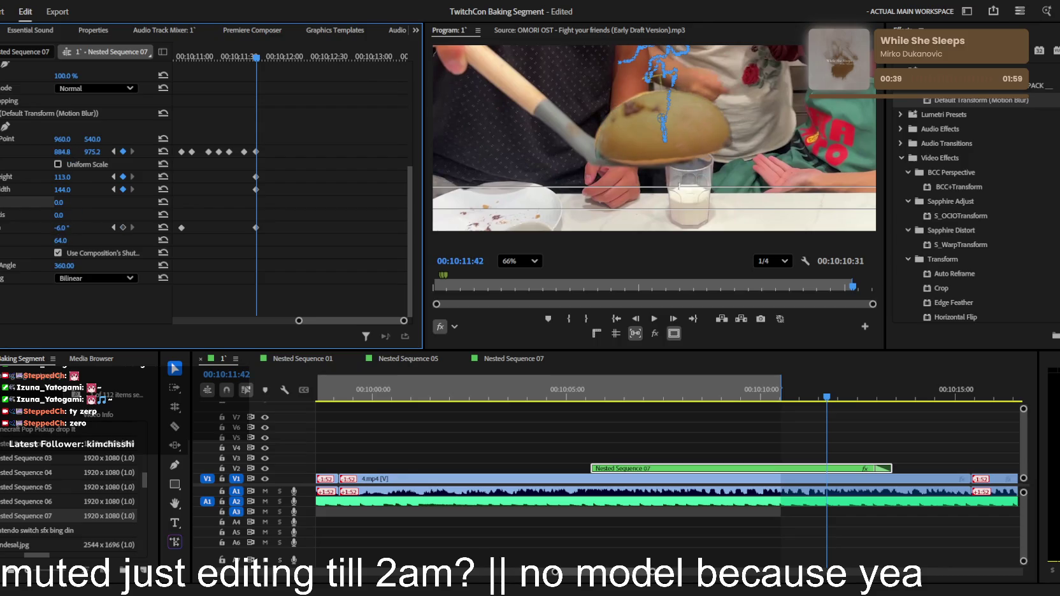
drag(62, 151, 71, 179)
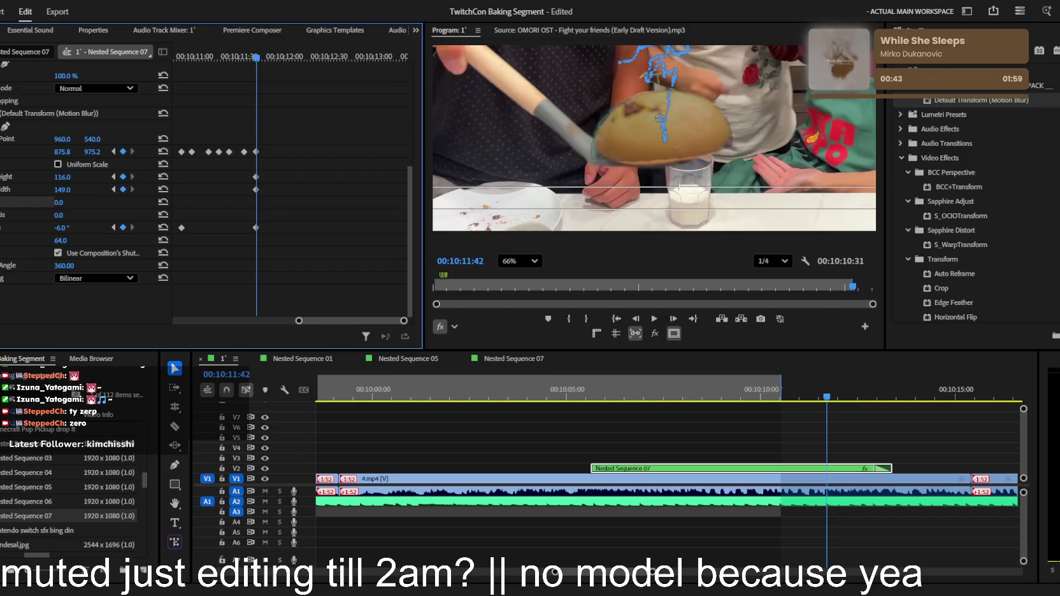
Key the pancake at 10:11:48 (Y 932.2, width 135) and 10:11:54 (X 821.8)
drag(258, 57, 266, 57)
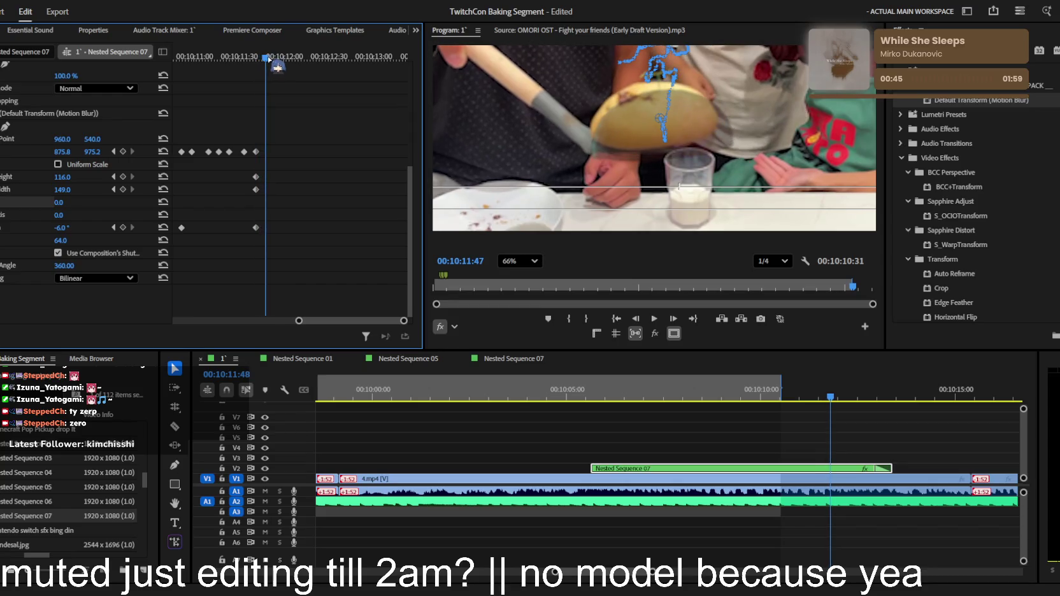
drag(92, 151, 70, 153)
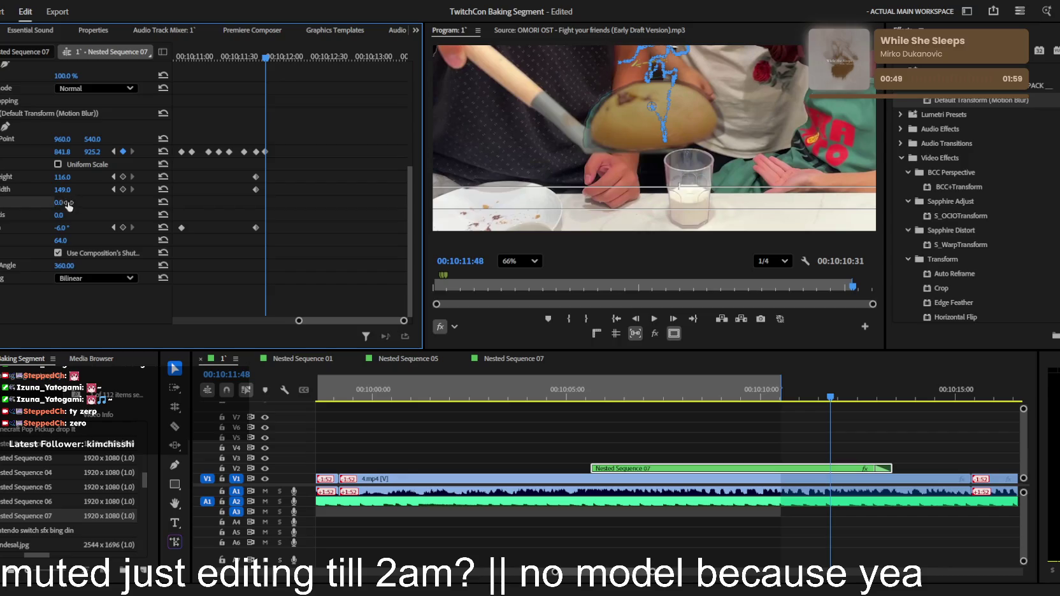
drag(63, 189, 58, 177)
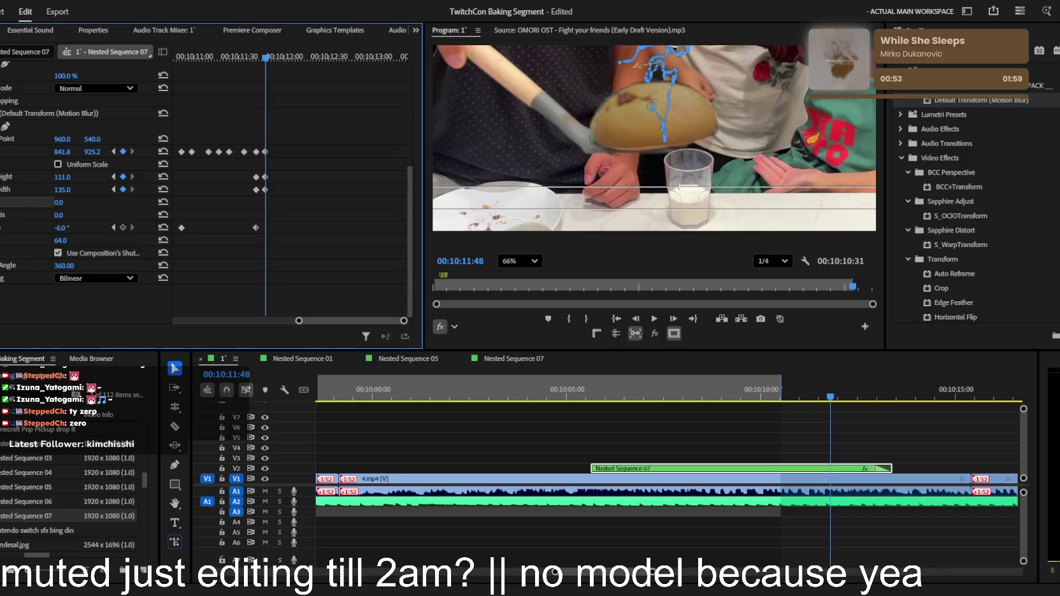
drag(266, 57, 286, 65)
drag(62, 152, 87, 151)
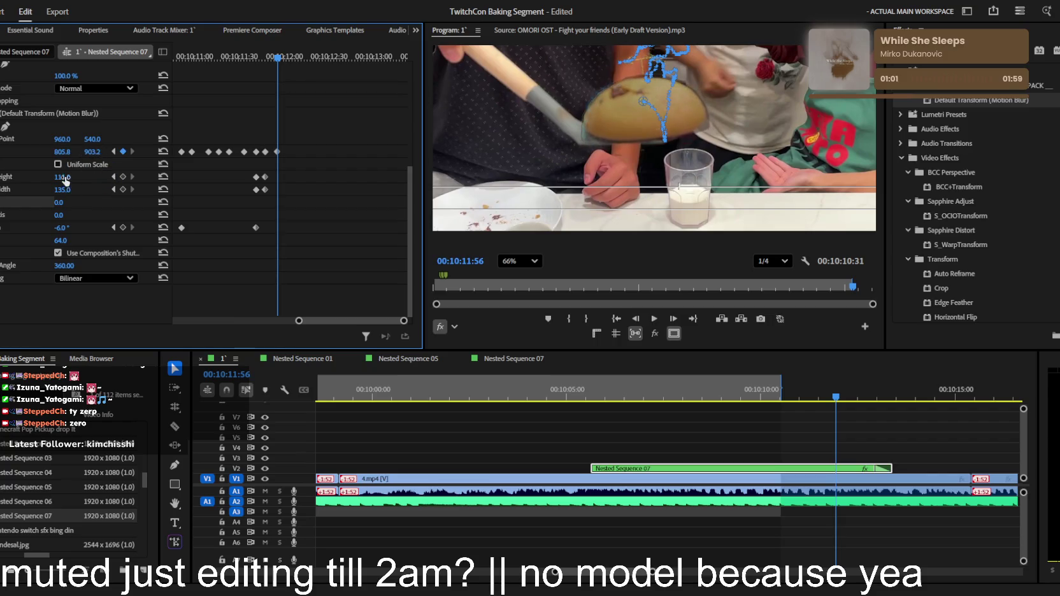
At 10:12:02 key the pancake to X 784.8, Y 868.2 and width scale 121
mouse_move(278, 56)
mouse_down()
mouse_move(294, 56)
mouse_move(250, 71)
mouse_up()
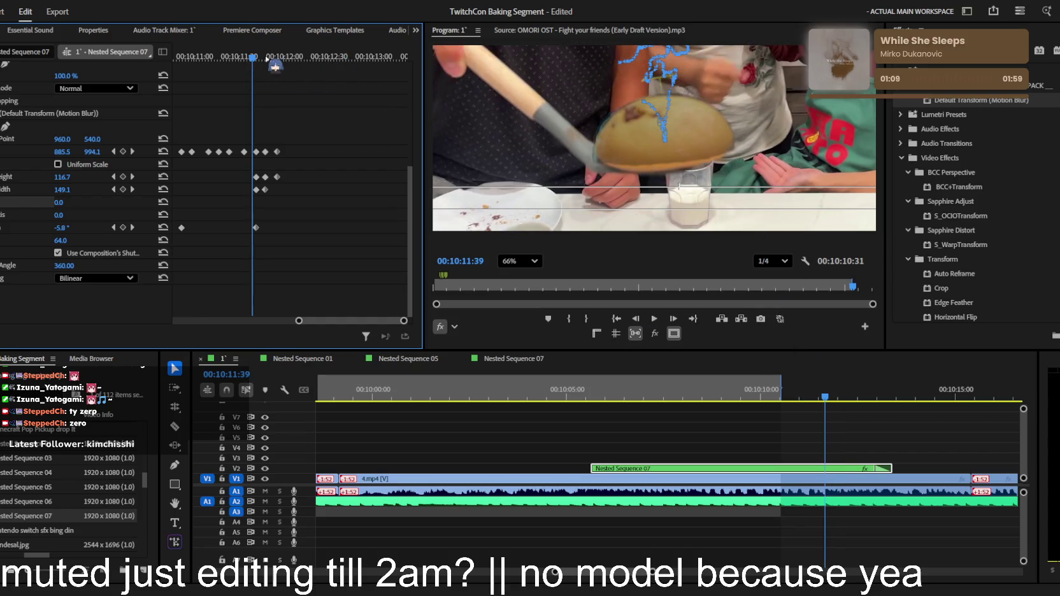
click(275, 54)
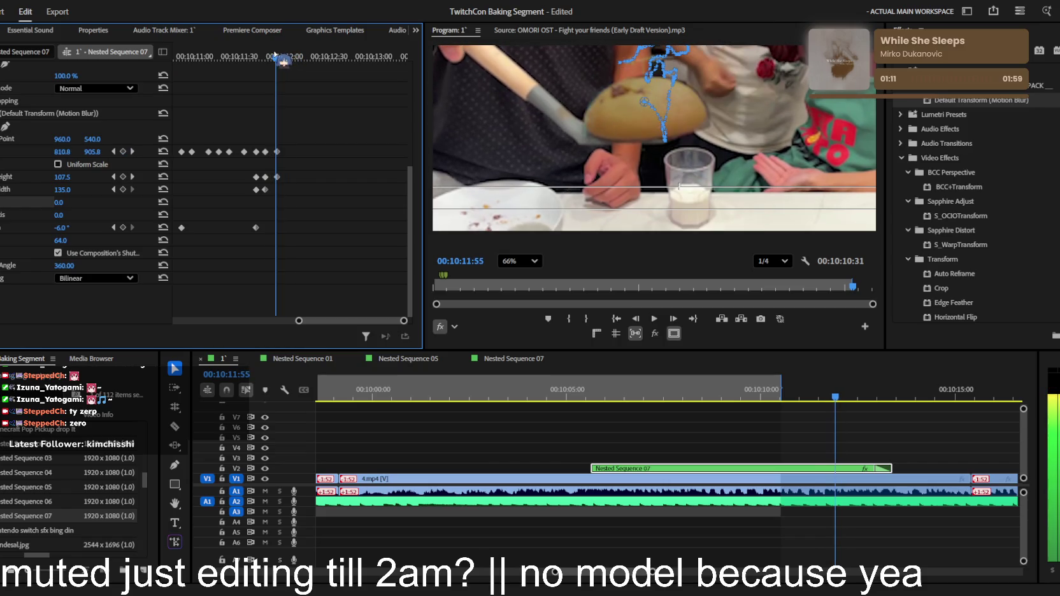
drag(282, 61, 291, 63)
drag(63, 152, 49, 151)
click(69, 155)
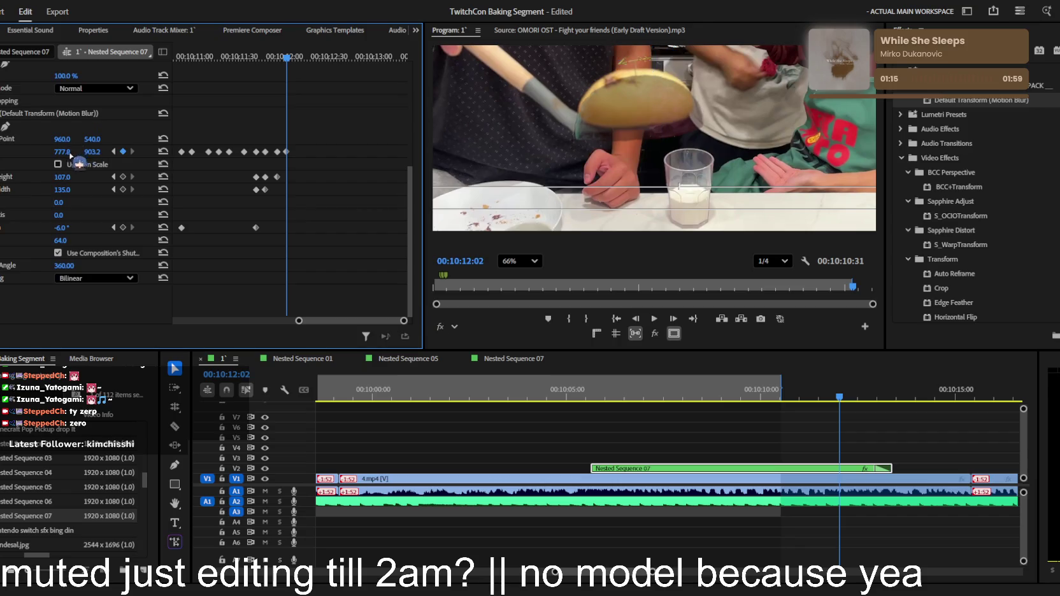
mouse_move(93, 156)
mouse_down()
mouse_move(75, 156)
mouse_move(55, 190)
mouse_up()
drag(62, 151, 90, 152)
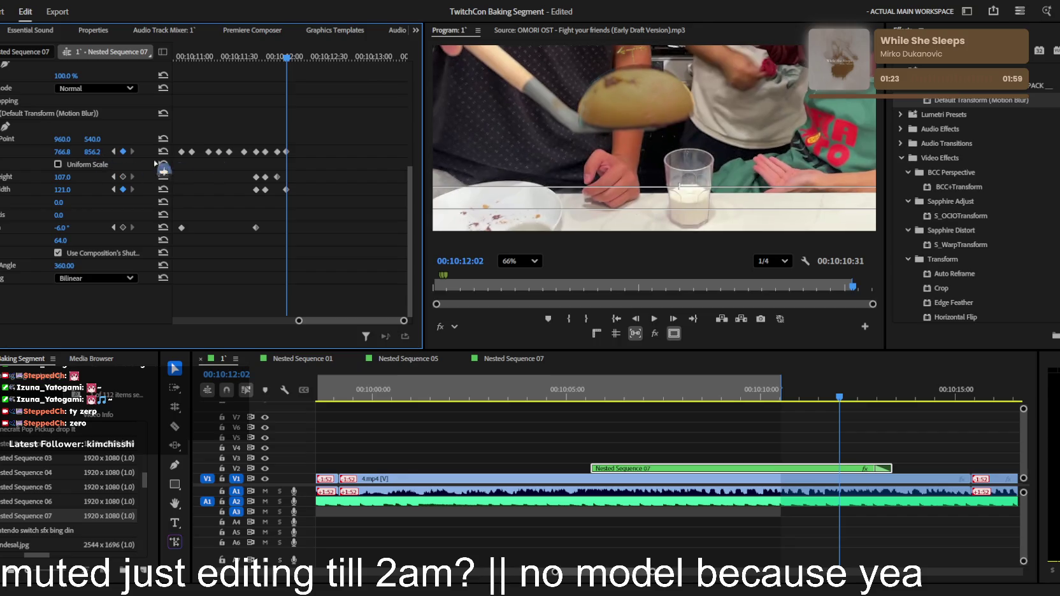
At 10:12:10 shift the pancake to X 728.8 and shrink its height to 93.0
drag(288, 59, 298, 58)
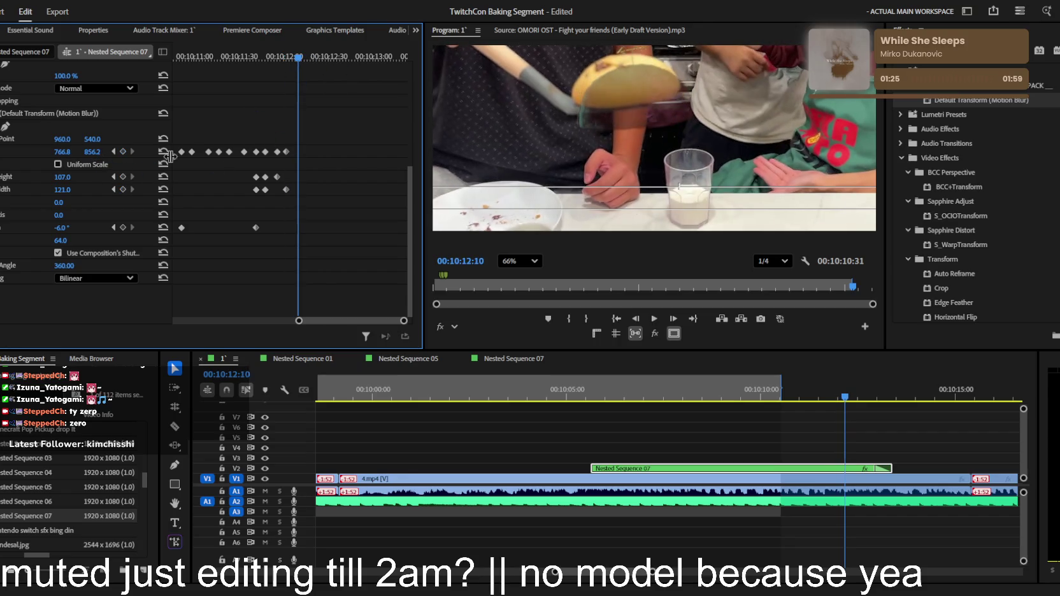
scroll(338, 178, up, 3)
mouse_move(63, 248)
mouse_down()
mouse_move(38, 248)
mouse_move(102, 236)
mouse_up()
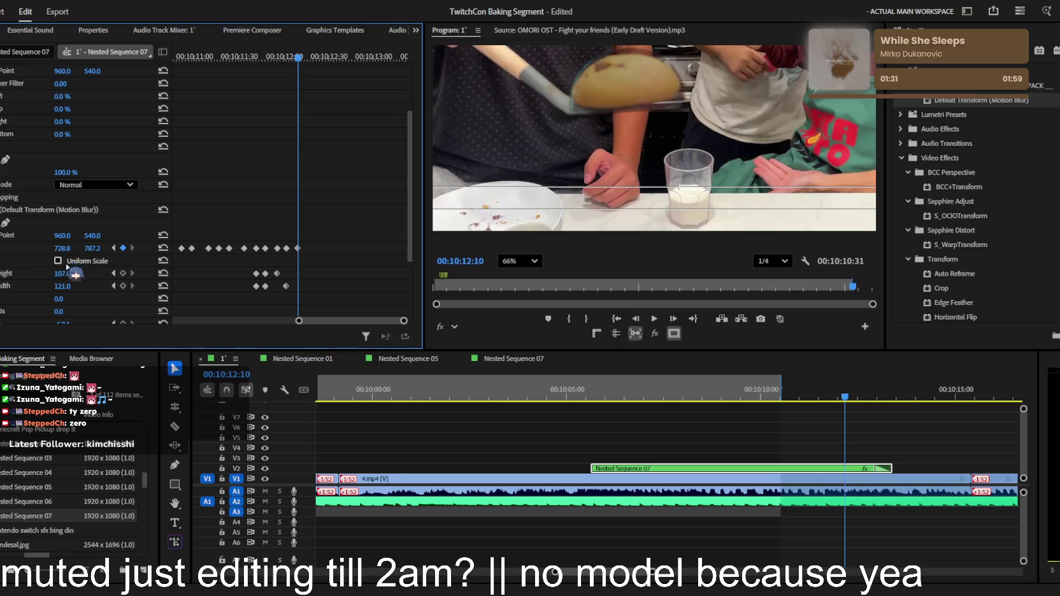
drag(63, 274, 54, 274)
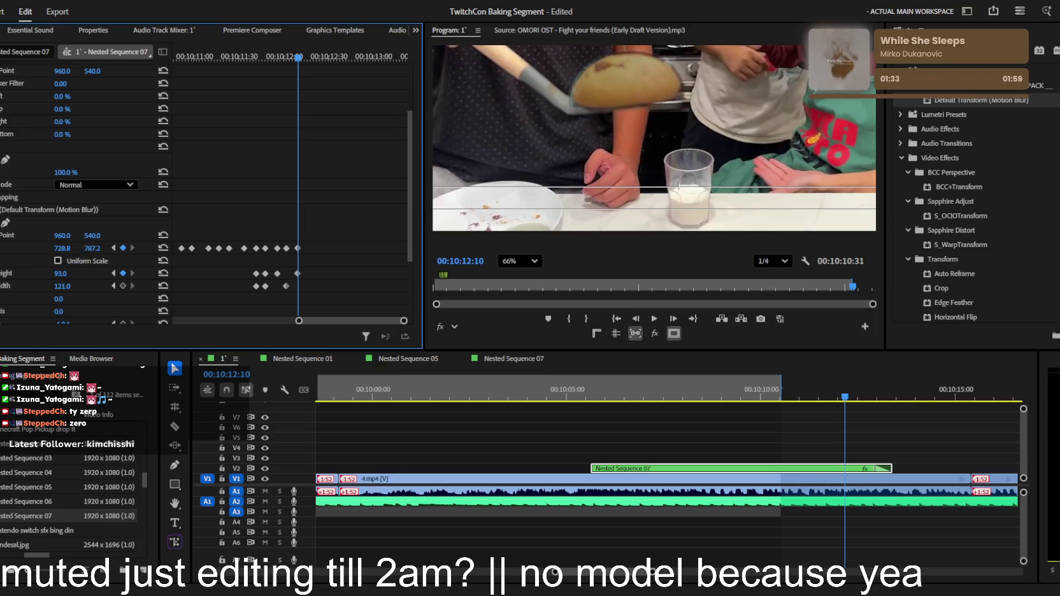
click(530, 290)
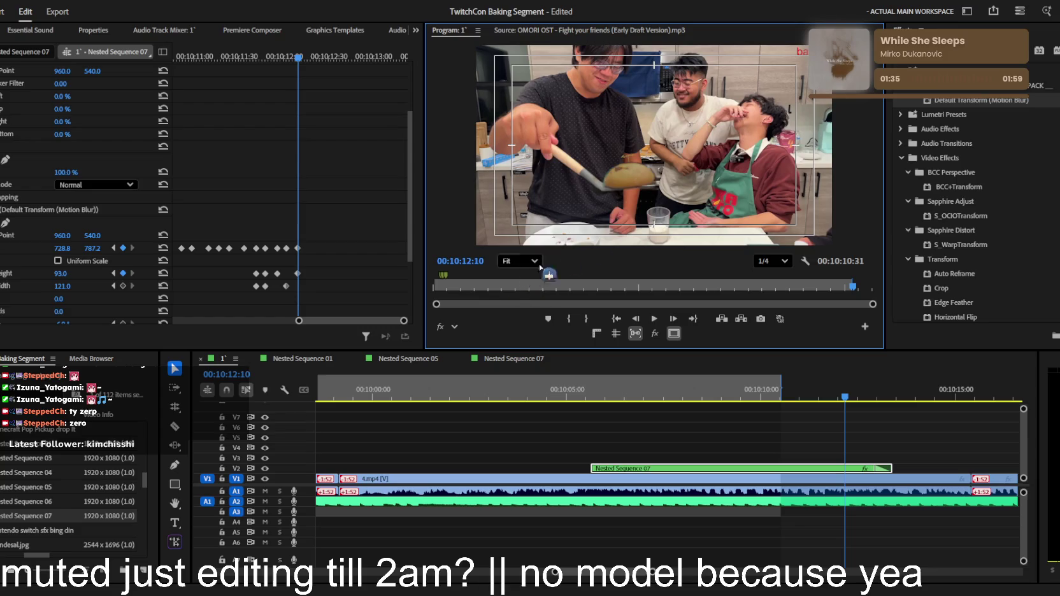
Key the sprout overlay at 00:10:12:20 and 00:10:12:27, ending at 613.8, 678.2, height 76, width 99
scroll(652, 169, up, 2)
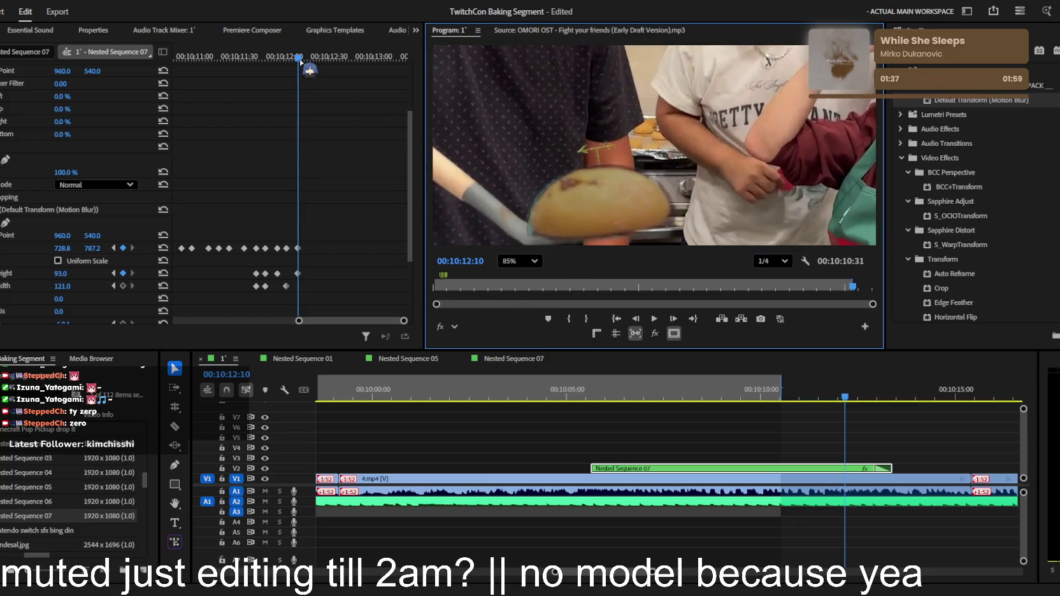
drag(302, 58, 313, 58)
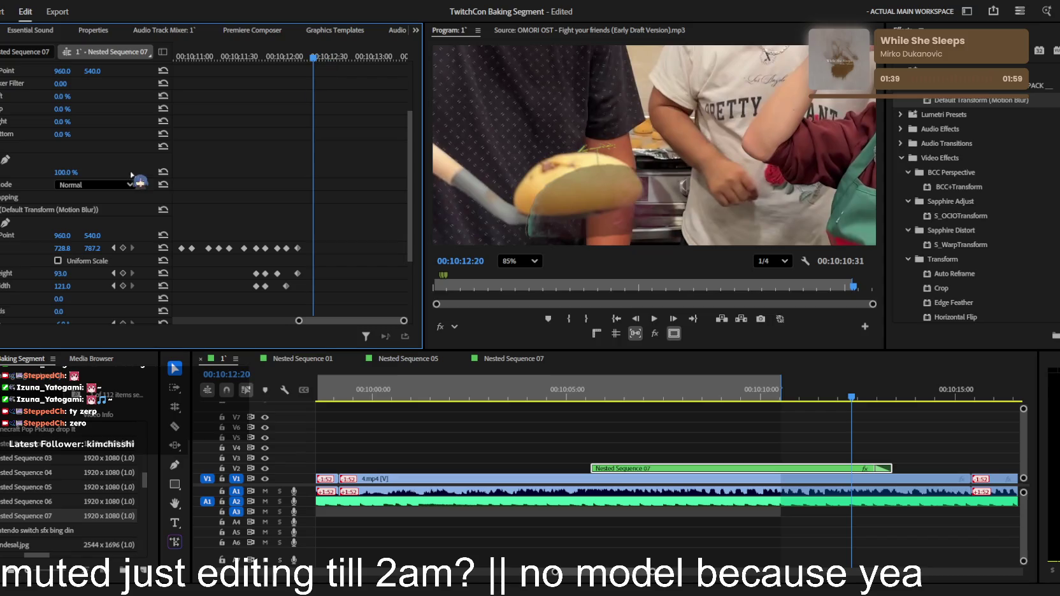
mouse_move(90, 249)
mouse_down()
mouse_move(51, 249)
mouse_move(102, 265)
mouse_move(53, 286)
mouse_up()
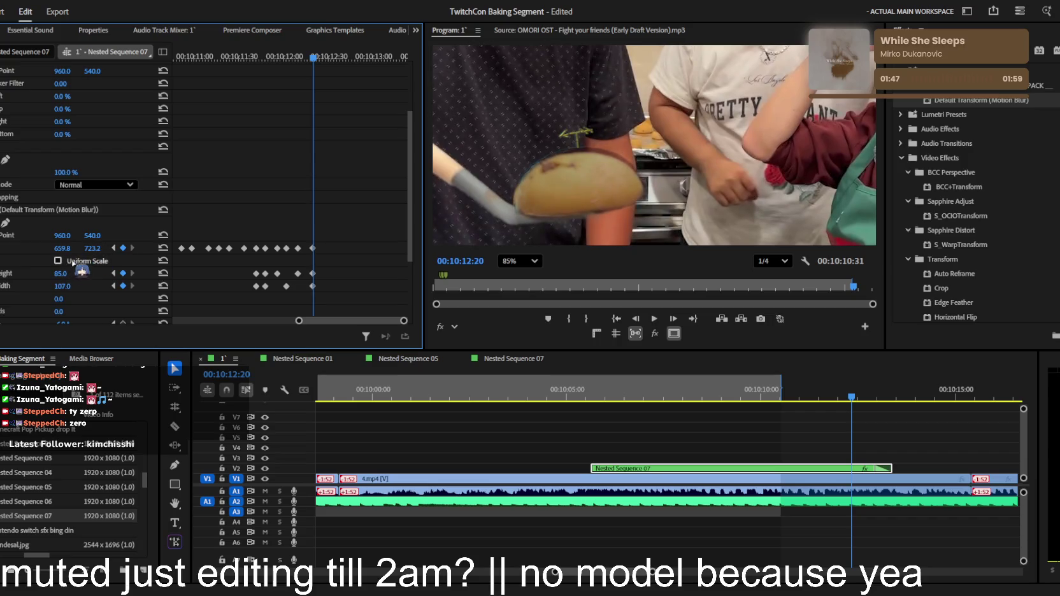
drag(62, 247, 59, 248)
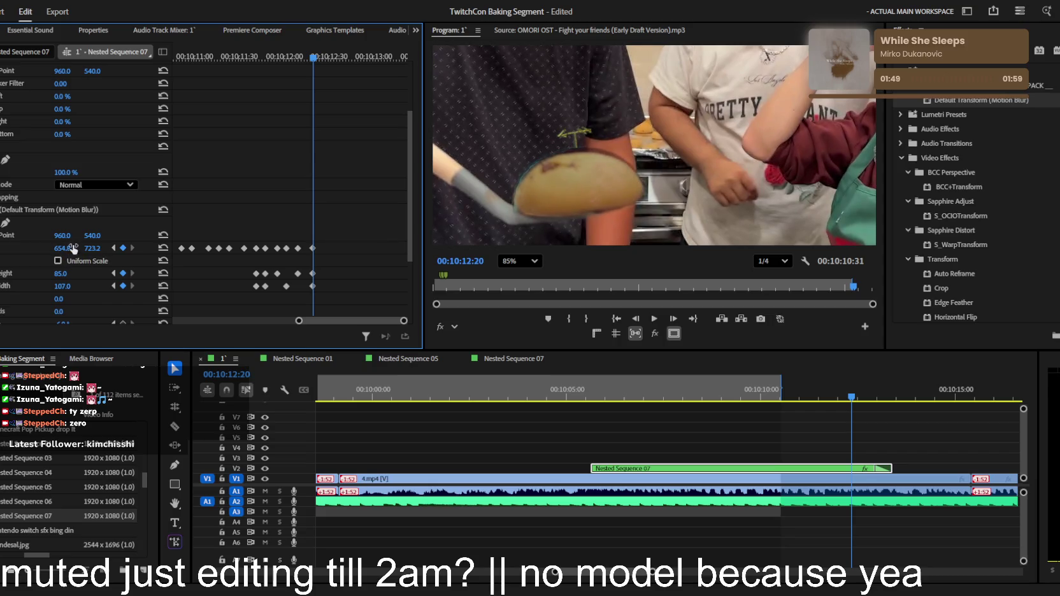
drag(319, 54, 325, 56)
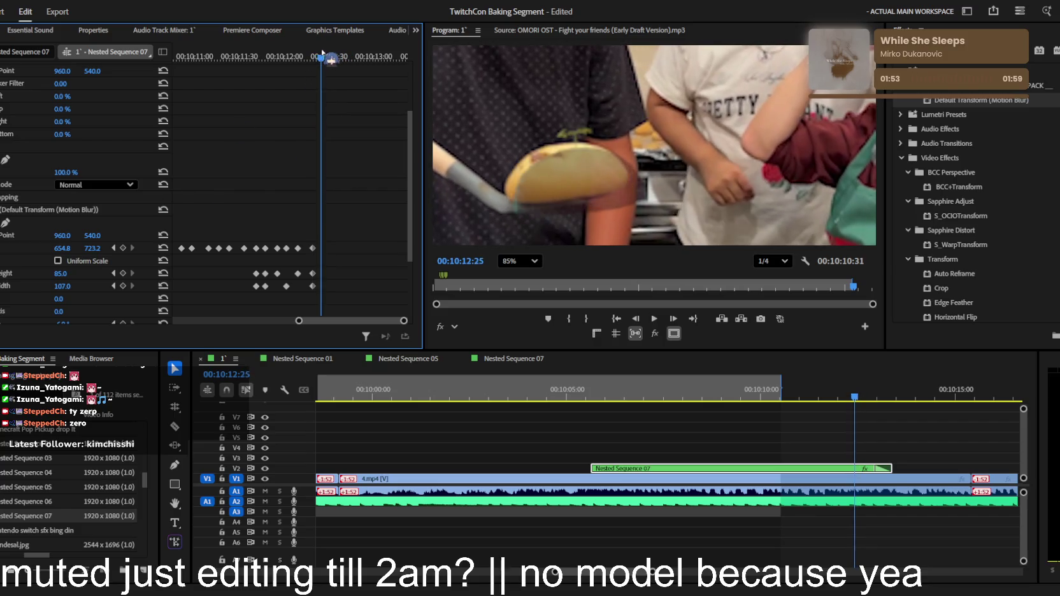
mouse_move(61, 248)
mouse_down()
mouse_move(87, 248)
mouse_move(68, 275)
mouse_up()
scroll(74, 275, down, 2)
drag(61, 225, 56, 238)
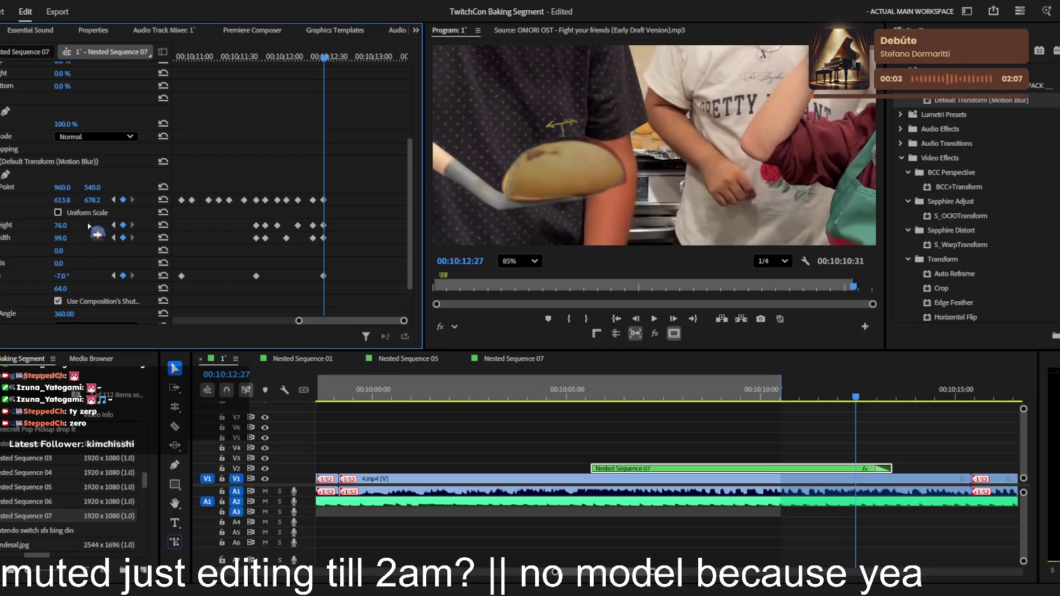
Rotate the overlay to -10°, then at 00:10:12:34 shift it left and narrow width to 94
drag(67, 201, 58, 201)
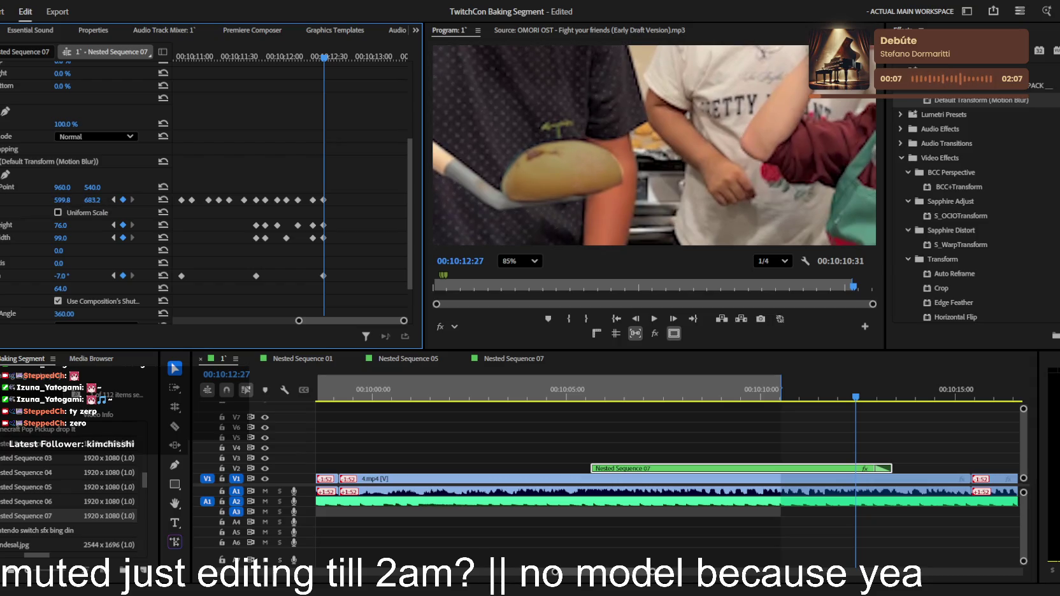
drag(72, 277, 68, 277)
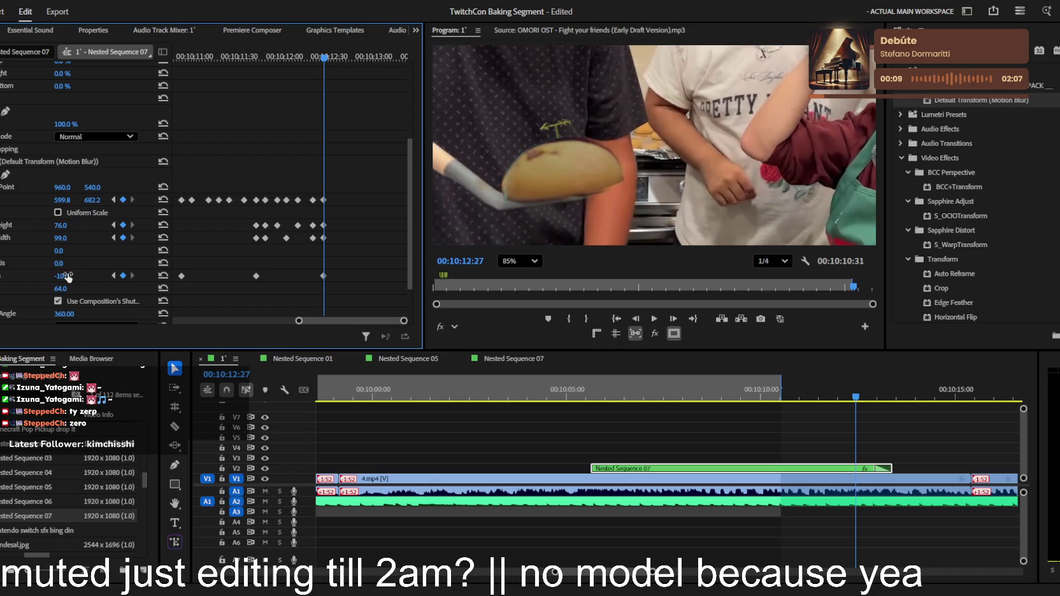
drag(89, 202, 98, 201)
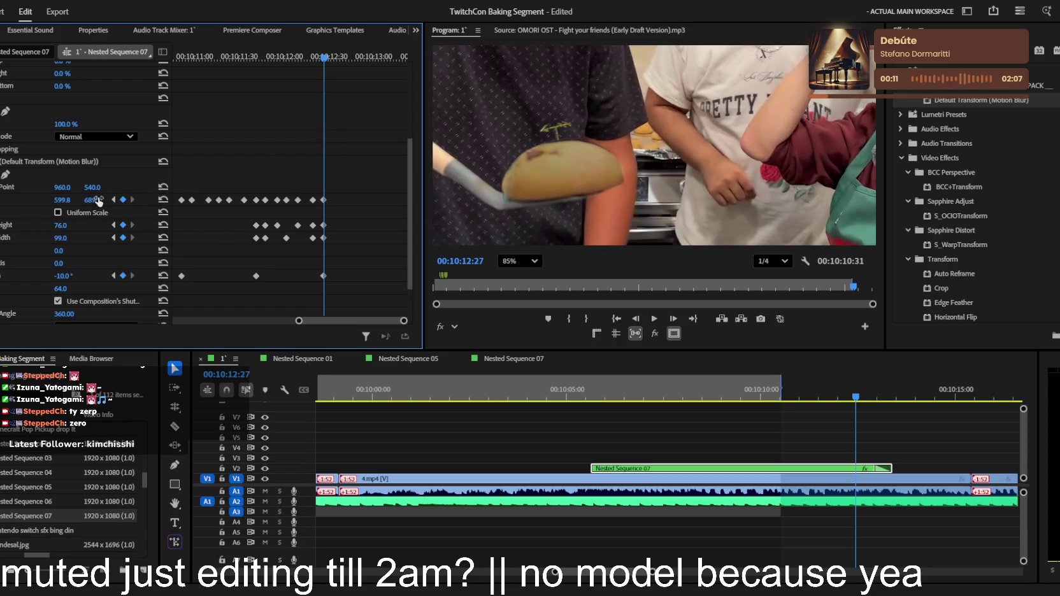
click(334, 58)
drag(337, 59, 338, 58)
drag(64, 200, 96, 200)
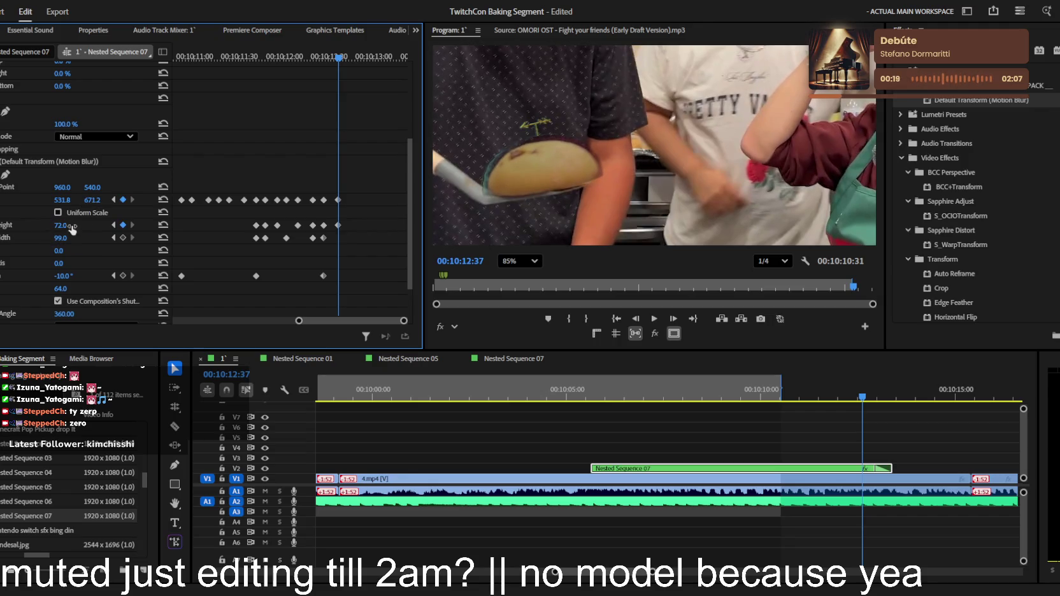
drag(64, 238, 99, 201)
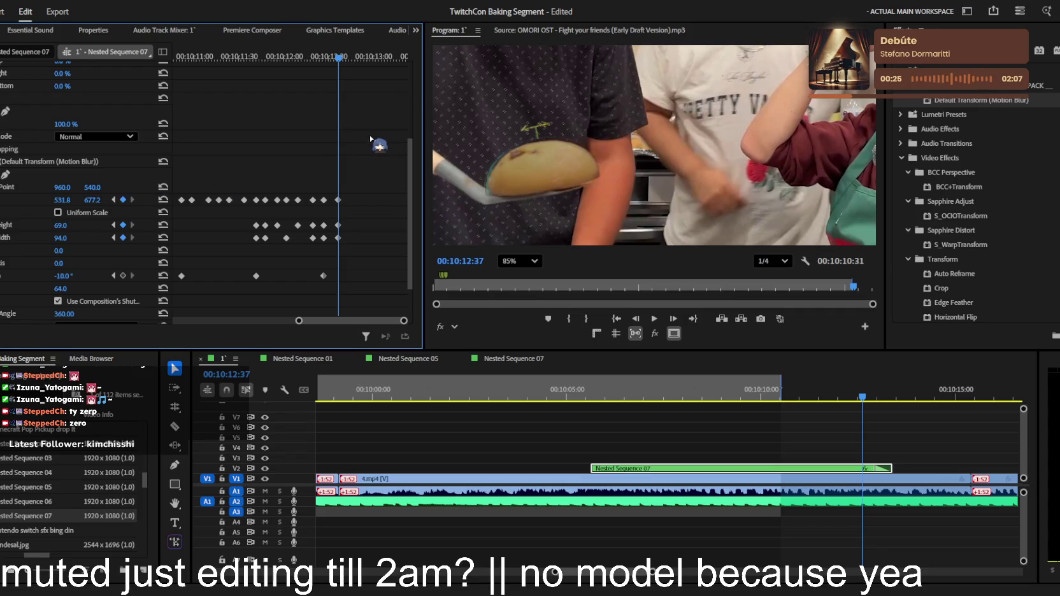
Key the overlay at 00:10:12:48 and 00:10:12:58, ending at 394.8, 822.2 rotated -14°
click(354, 58)
key(Right)
mouse_move(95, 200)
mouse_down()
mouse_move(108, 200)
mouse_move(73, 201)
mouse_move(100, 200)
mouse_move(55, 224)
mouse_move(55, 237)
mouse_up()
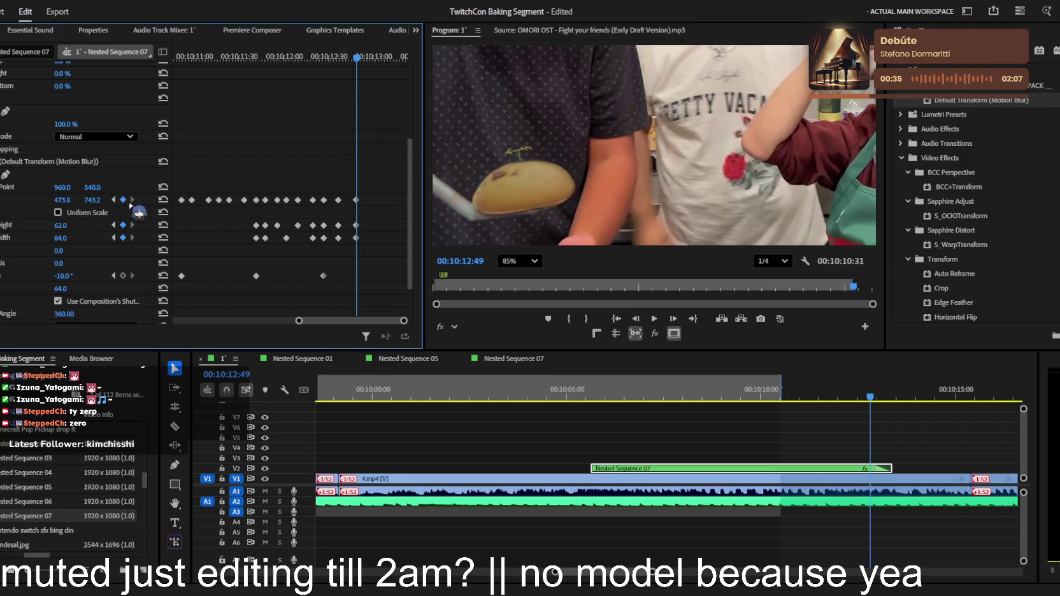
click(371, 58)
drag(92, 200, 135, 200)
mouse_move(63, 200)
mouse_down()
mouse_move(23, 200)
mouse_move(102, 201)
mouse_up()
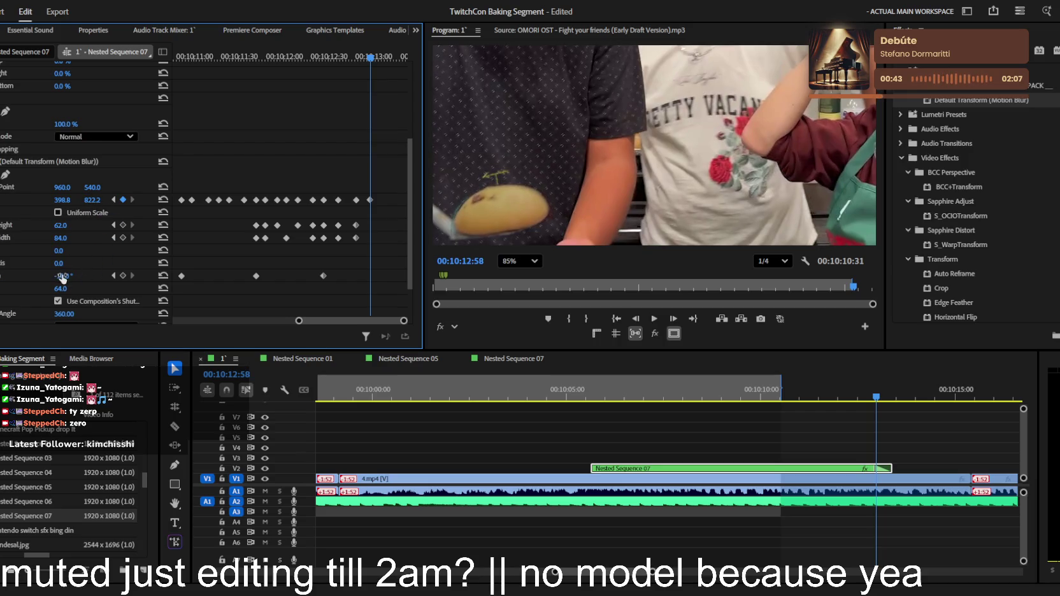
drag(63, 276, 62, 276)
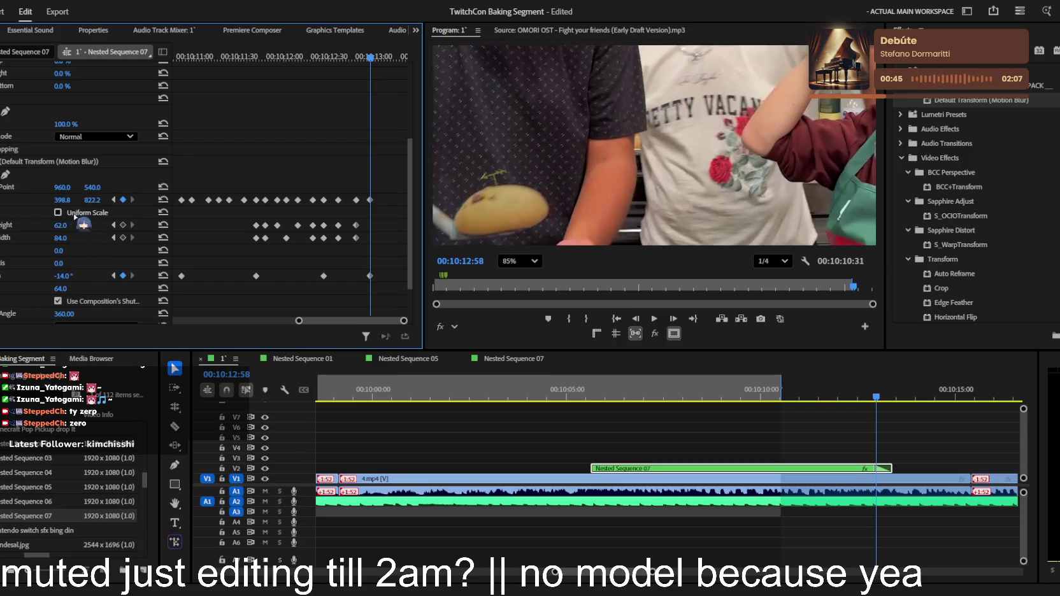
drag(66, 202, 68, 201)
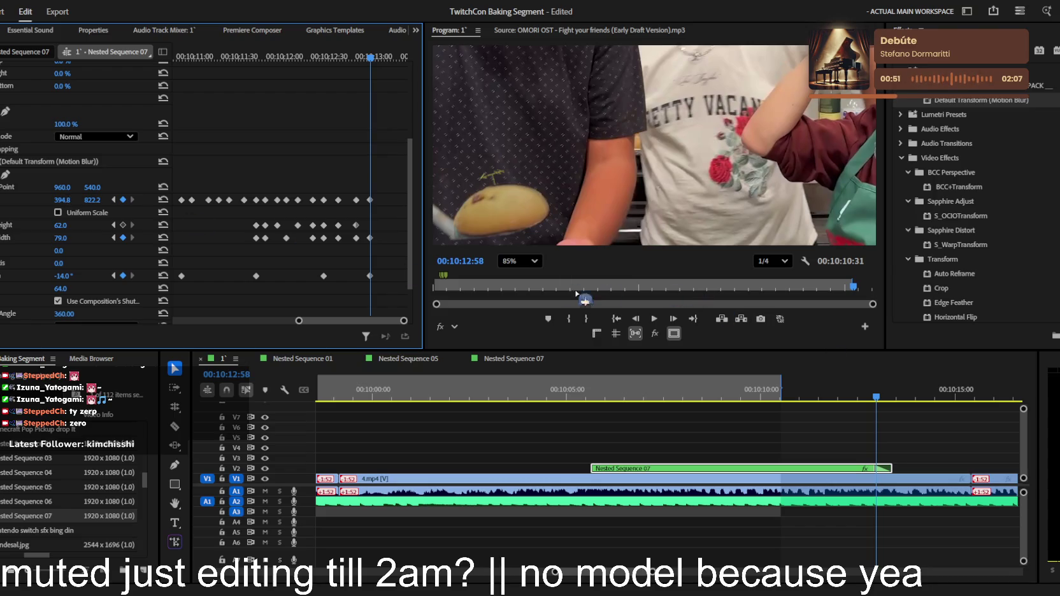
Preview ahead to 00:10:13:17 and deselect the Nested Sequence 07 clip
scroll(698, 246, down, 2)
drag(873, 393, 888, 393)
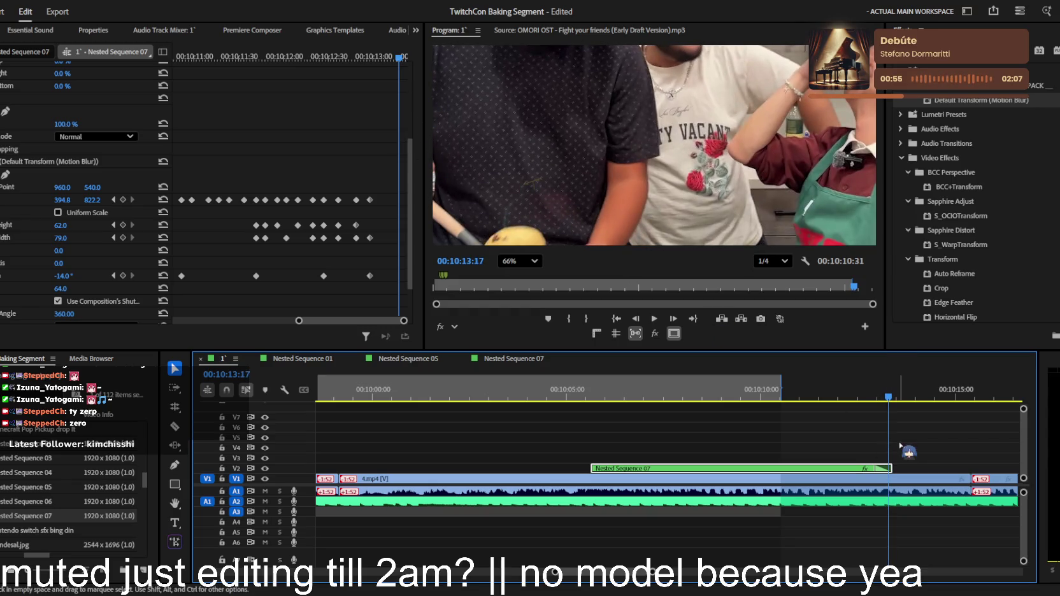
click(898, 450)
Reselect Nested Sequence 07 and key the overlay shifted left at 00:10:13:06
click(872, 393)
click(882, 470)
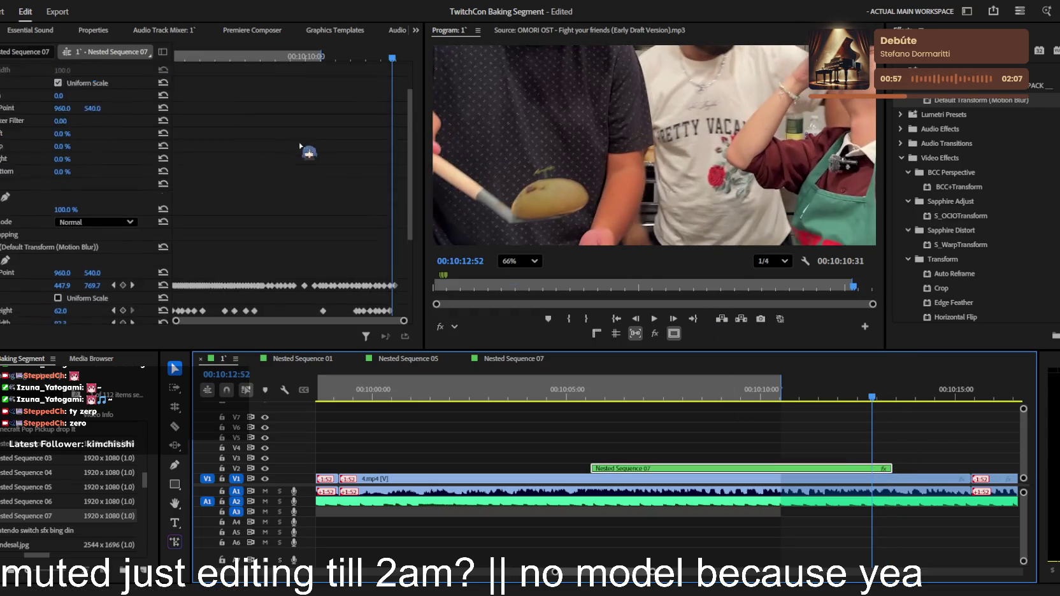
click(272, 232)
scroll(272, 232, up, 1)
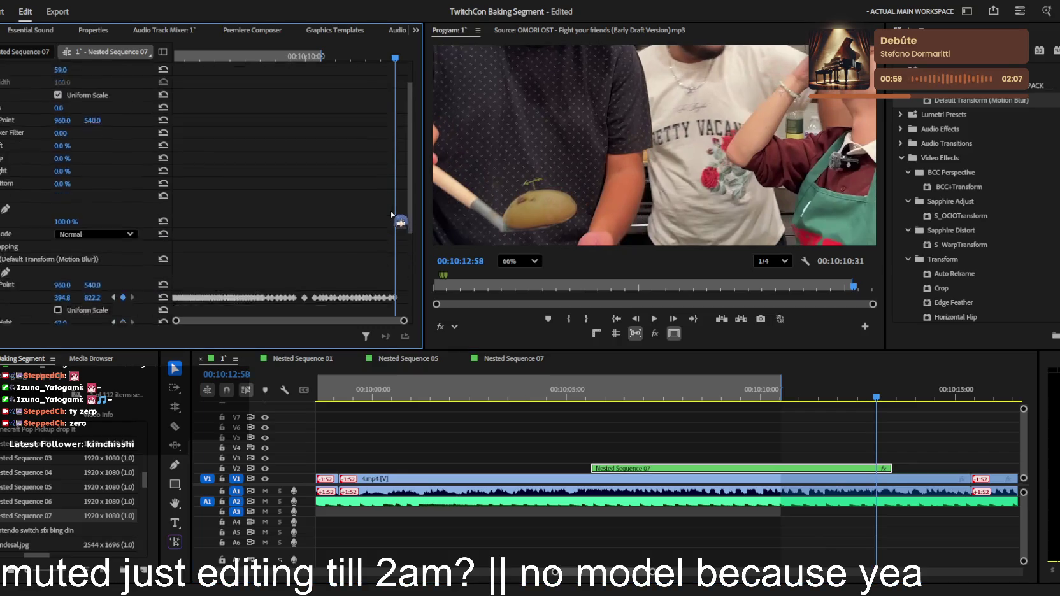
drag(174, 320, 361, 320)
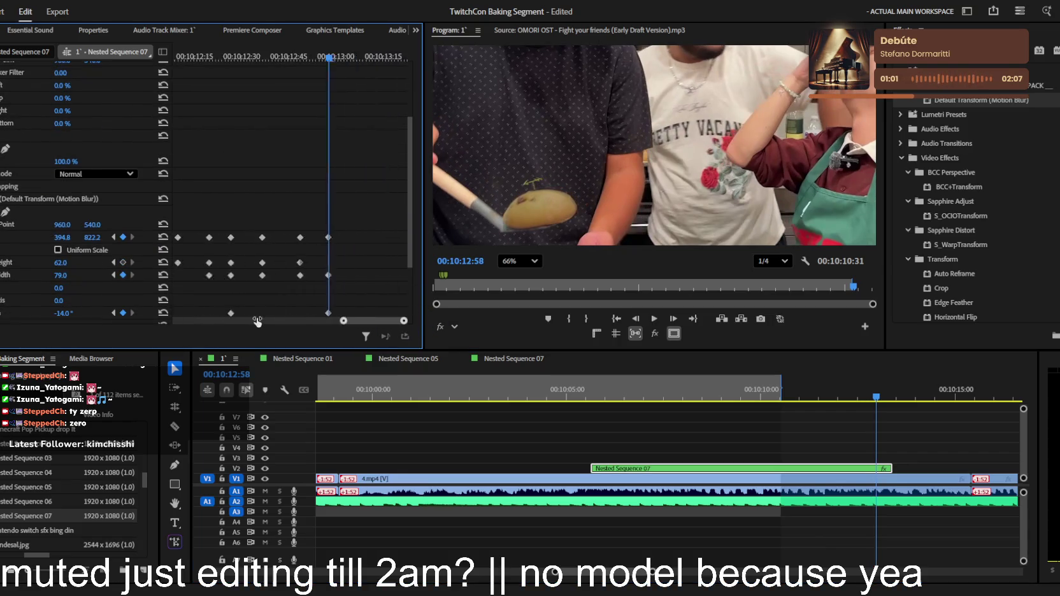
scroll(357, 114, down, 3)
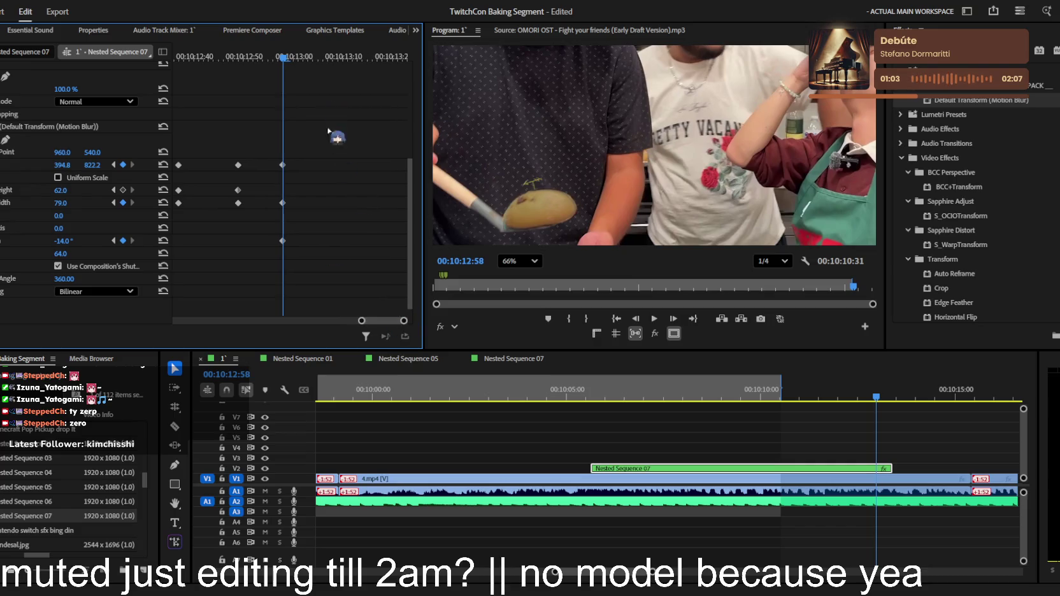
drag(290, 59, 332, 64)
mouse_move(71, 165)
mouse_down()
mouse_move(97, 167)
mouse_move(65, 166)
mouse_up()
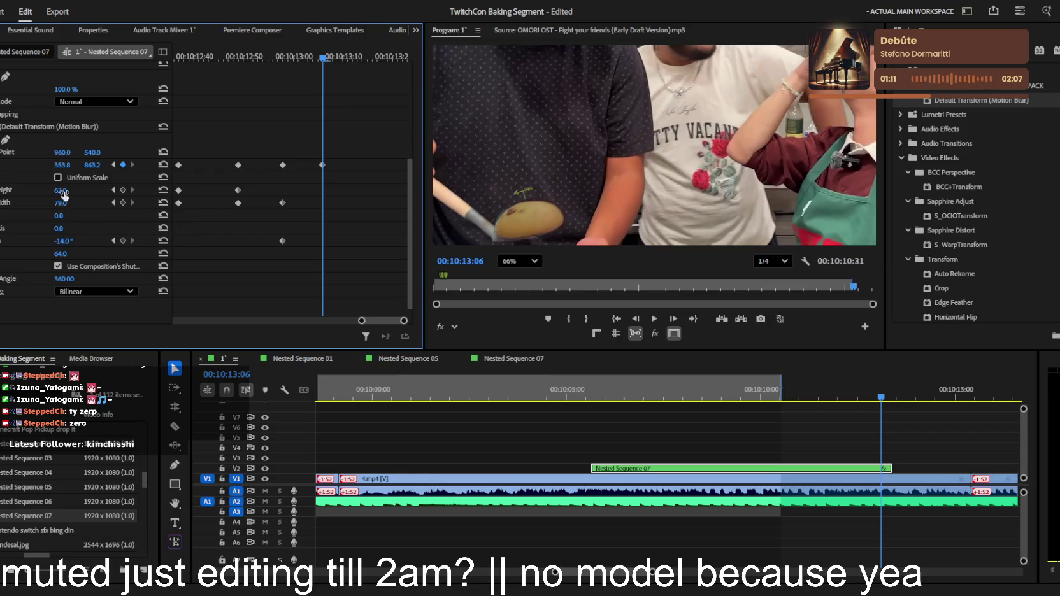
At 00:10:13:15 move the overlay down, set width around 71 and make it taller
drag(338, 56, 371, 54)
scroll(628, 189, down, 1)
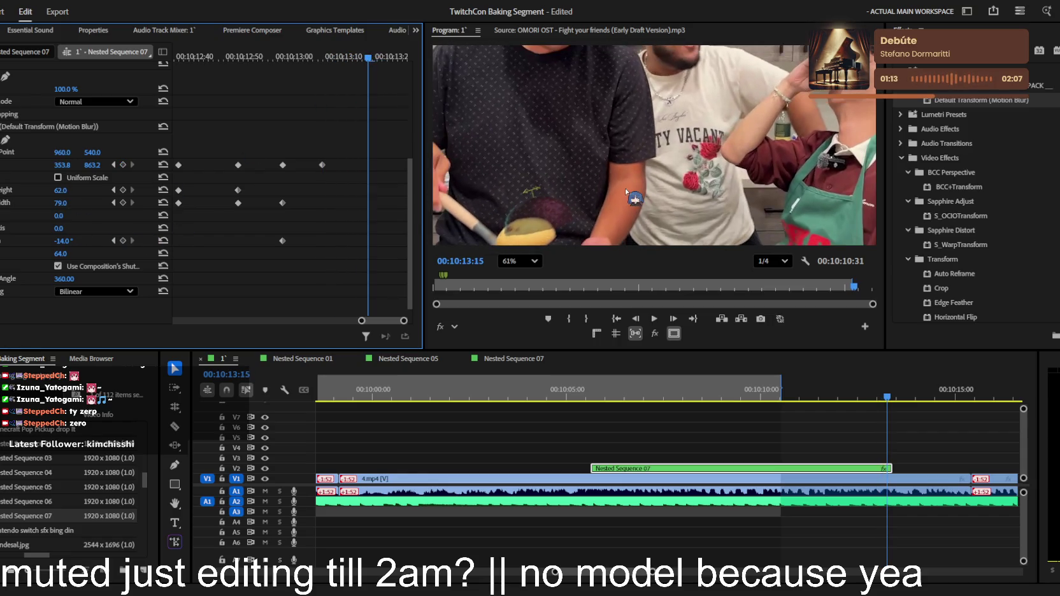
mouse_move(631, 187)
mouse_down()
mouse_move(699, 186)
mouse_move(693, 202)
mouse_up()
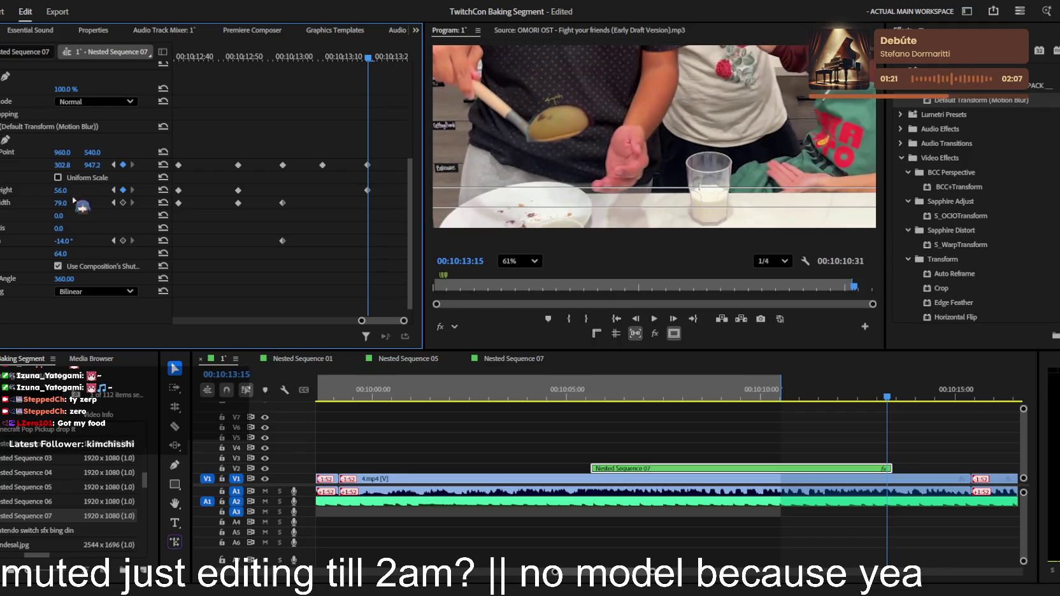
drag(72, 205, 66, 205)
drag(62, 165, 93, 165)
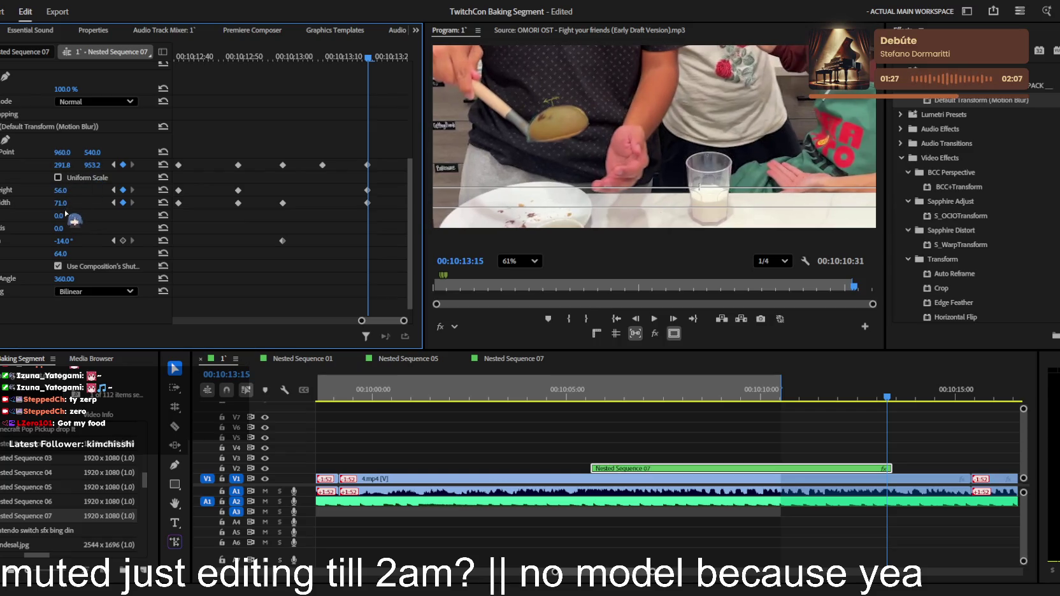
drag(63, 203, 64, 202)
key(ctrl+equal)
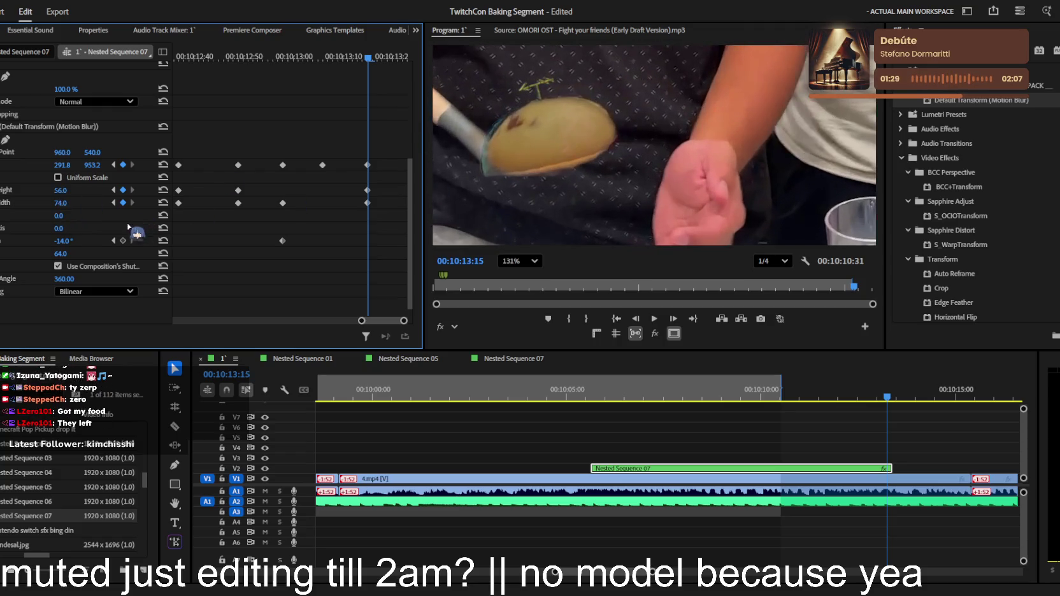
drag(61, 190, 62, 165)
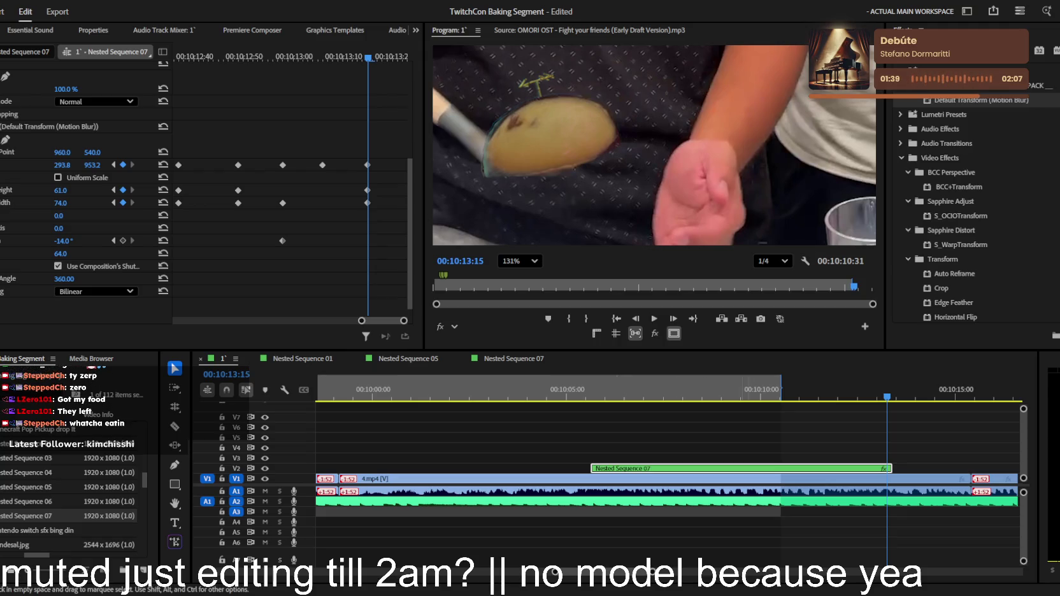
Key the overlay lower at 00:10:13:18, then at 00:10:13:23 to position 247.8, 1025.2
drag(367, 57, 380, 66)
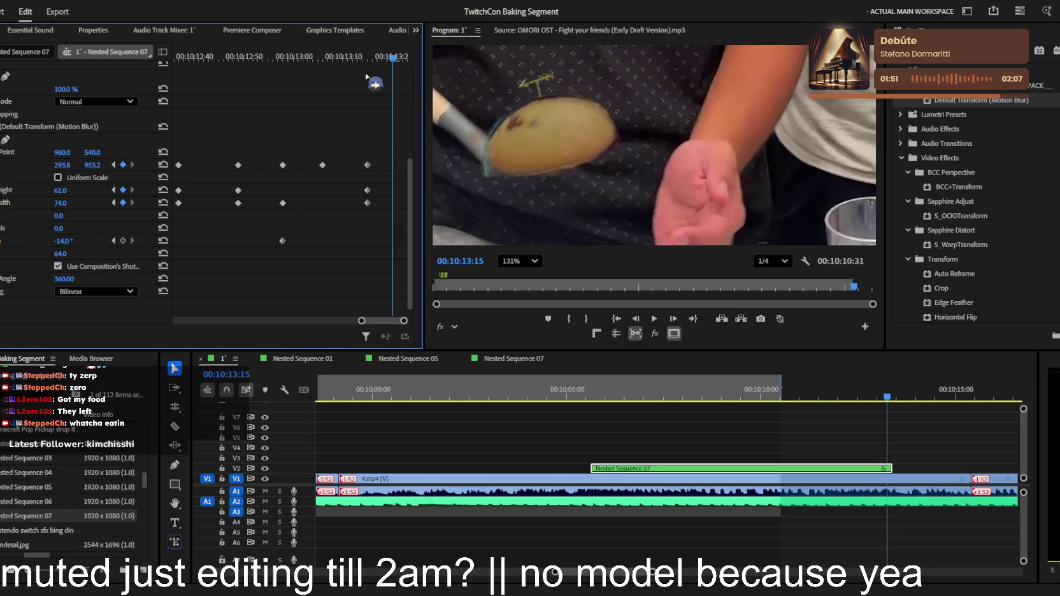
drag(370, 61, 385, 59)
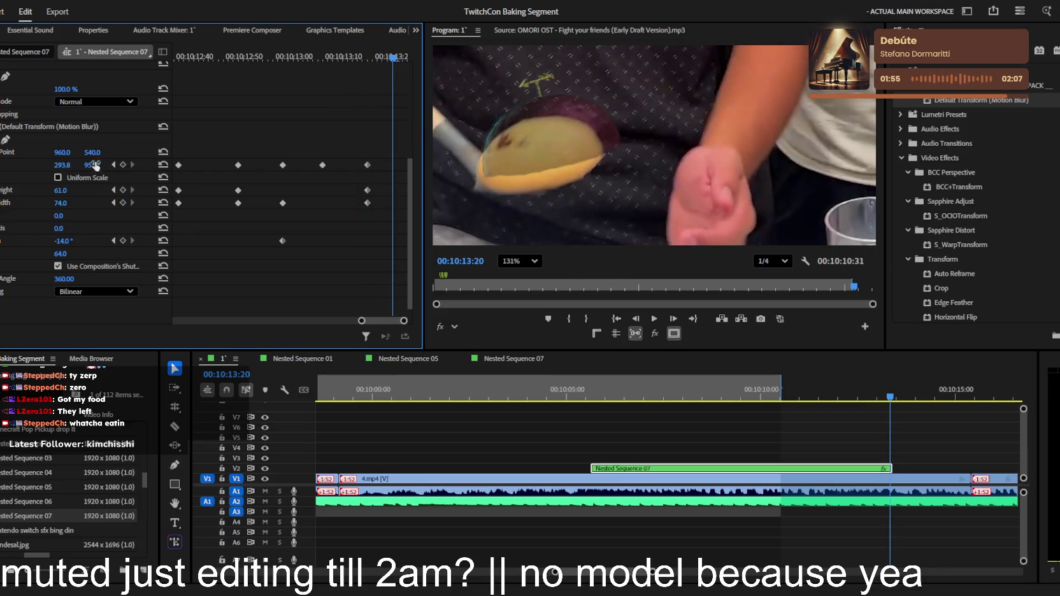
mouse_move(93, 165)
mouse_down()
mouse_move(103, 165)
mouse_move(54, 165)
mouse_move(71, 192)
mouse_up()
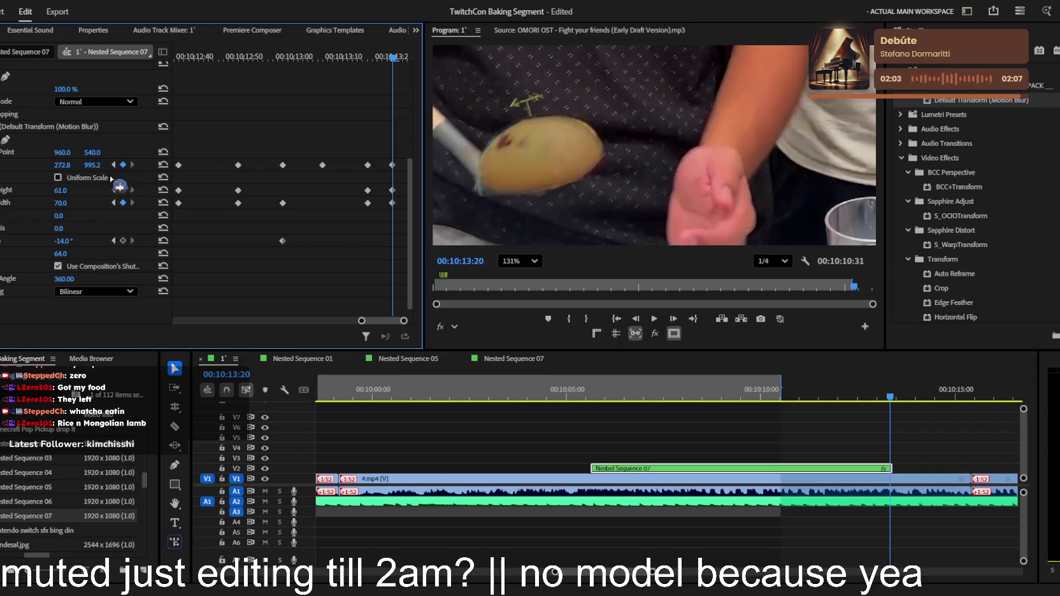
drag(382, 70, 414, 62)
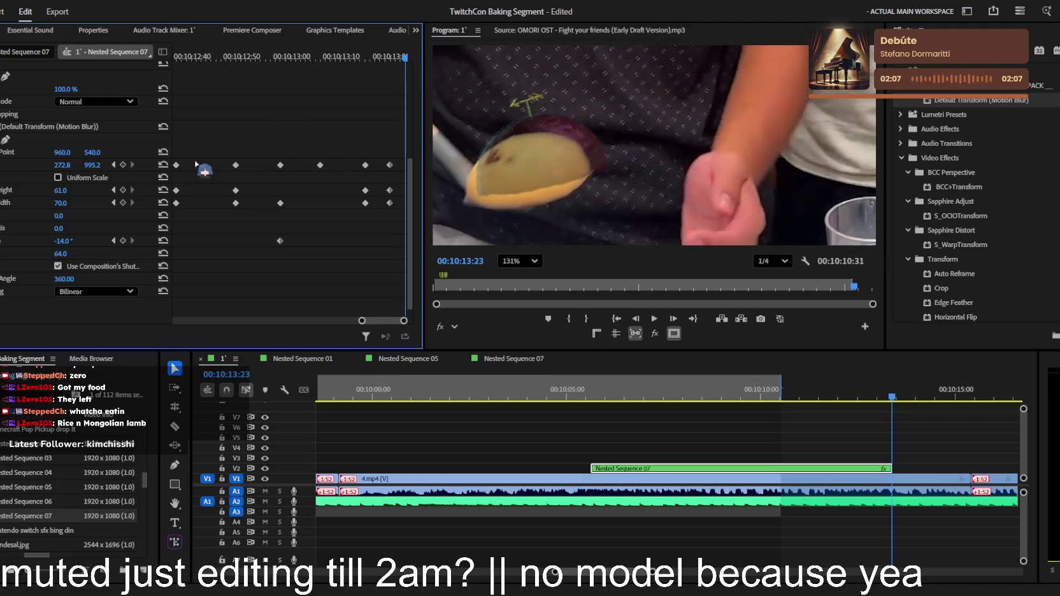
mouse_move(60, 167)
mouse_down()
mouse_move(47, 166)
mouse_move(119, 165)
mouse_up()
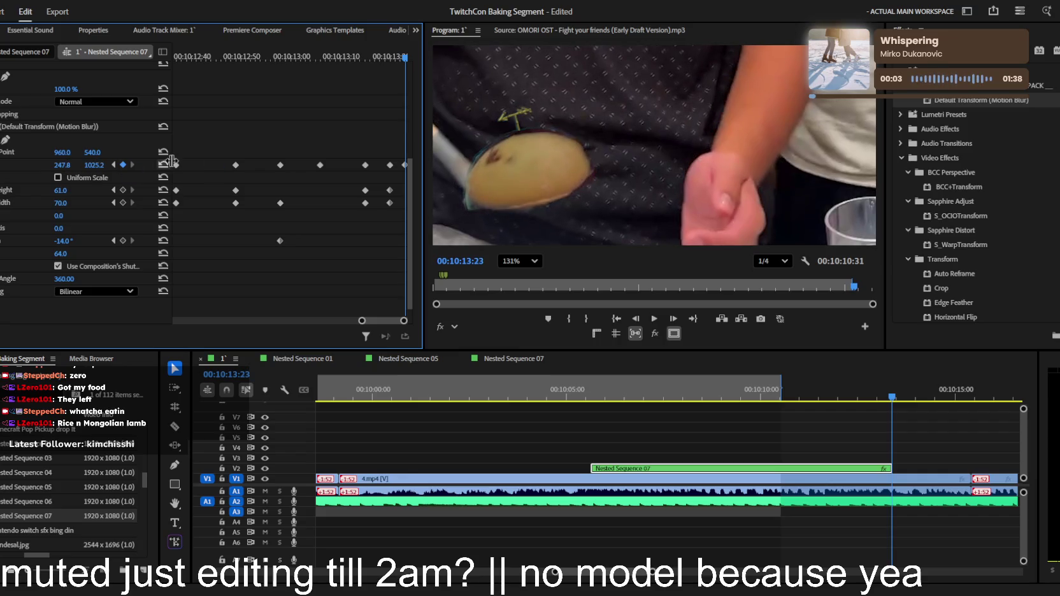
drag(411, 66, 175, 70)
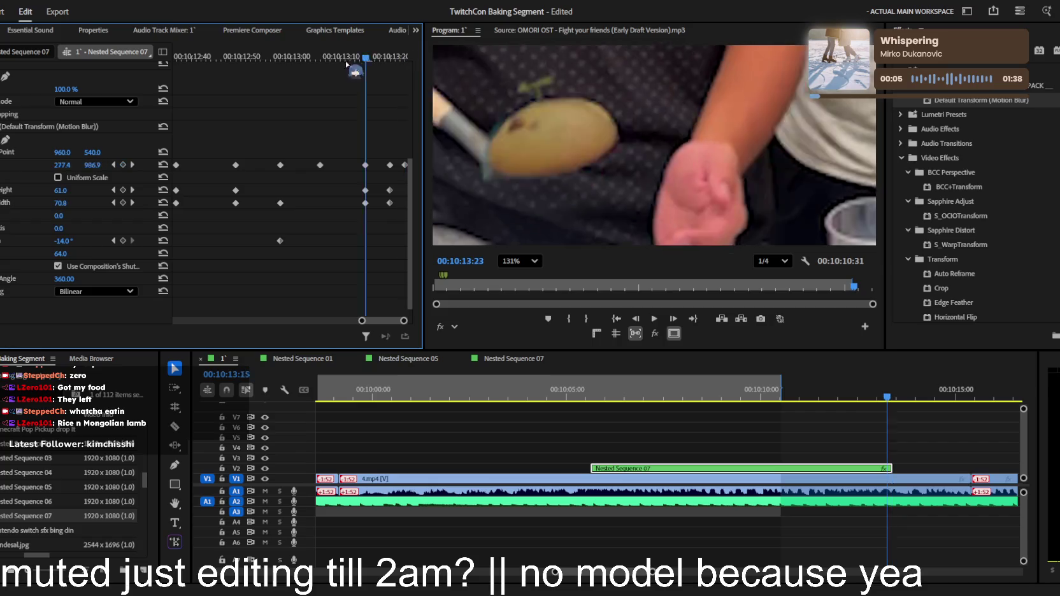
Deselect the clip and set the Program monitor zoom to Fit
click(905, 472)
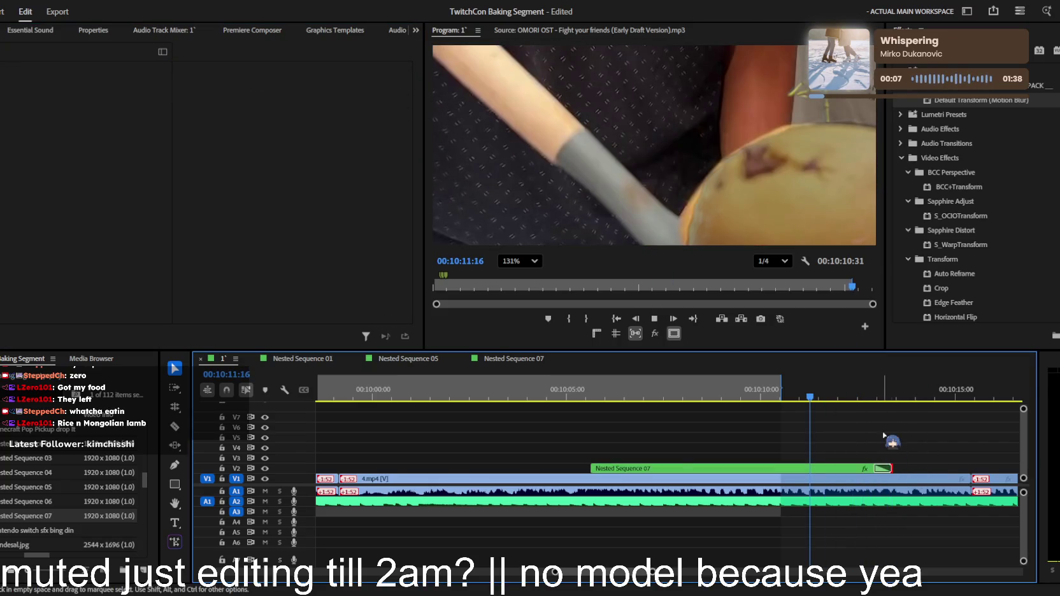
click(531, 261)
click(519, 288)
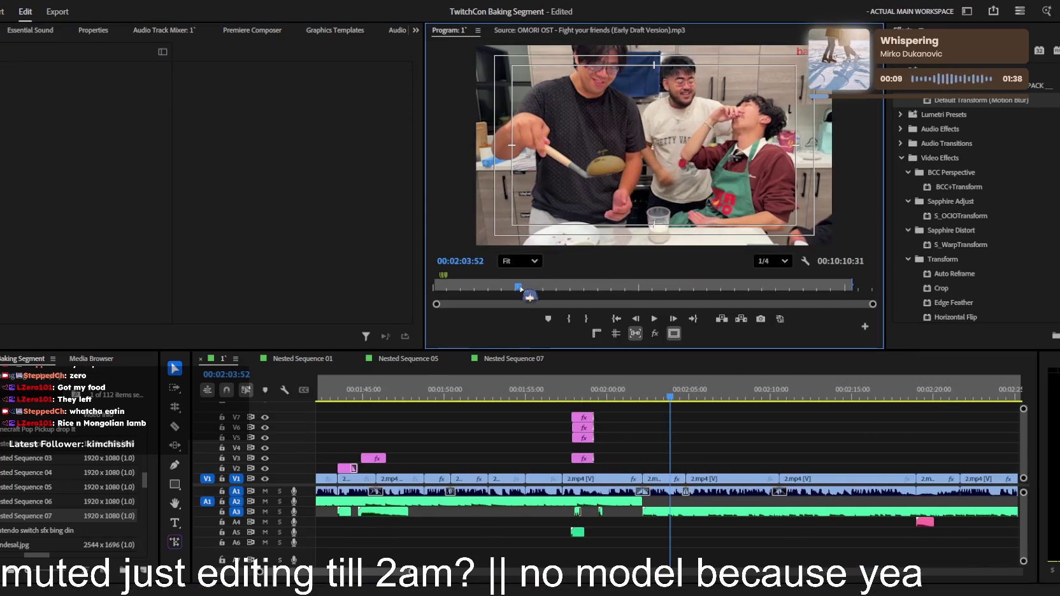
Play the sequence backward and forward to review the edit, zooming the timeline out and in
key(j)
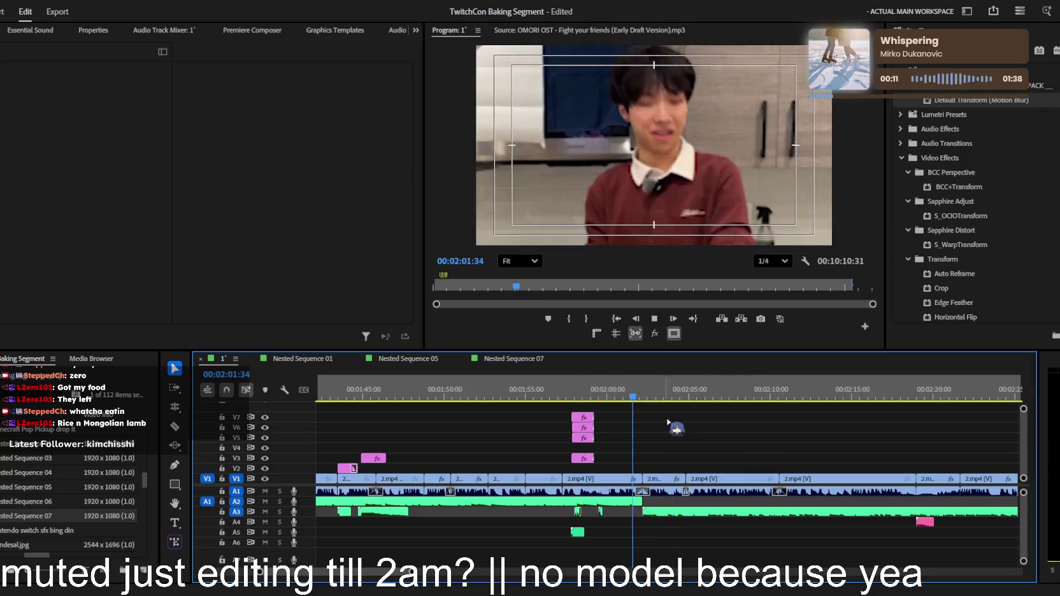
key(=)
key(l)
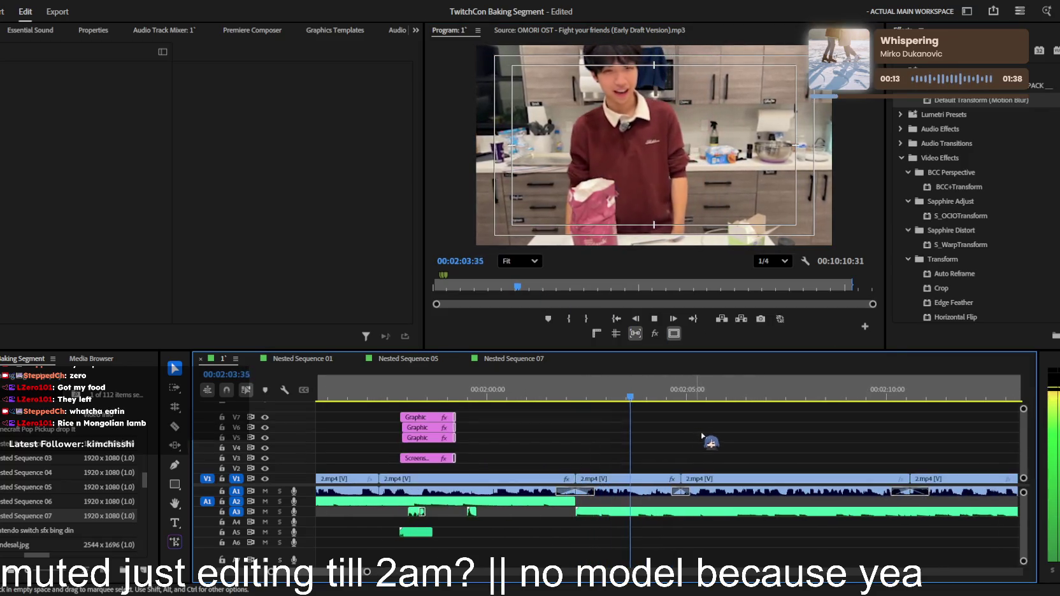
key(minus)
key(minus)
key(minus)
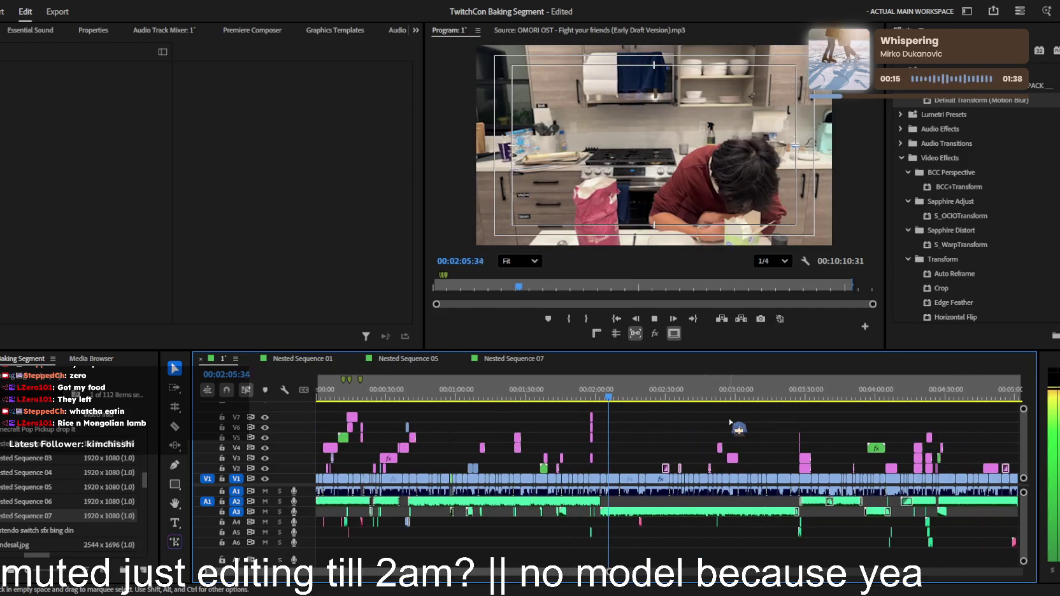
key(minus)
key(minus)
key(k)
key(minus)
key(minus)
key(minus)
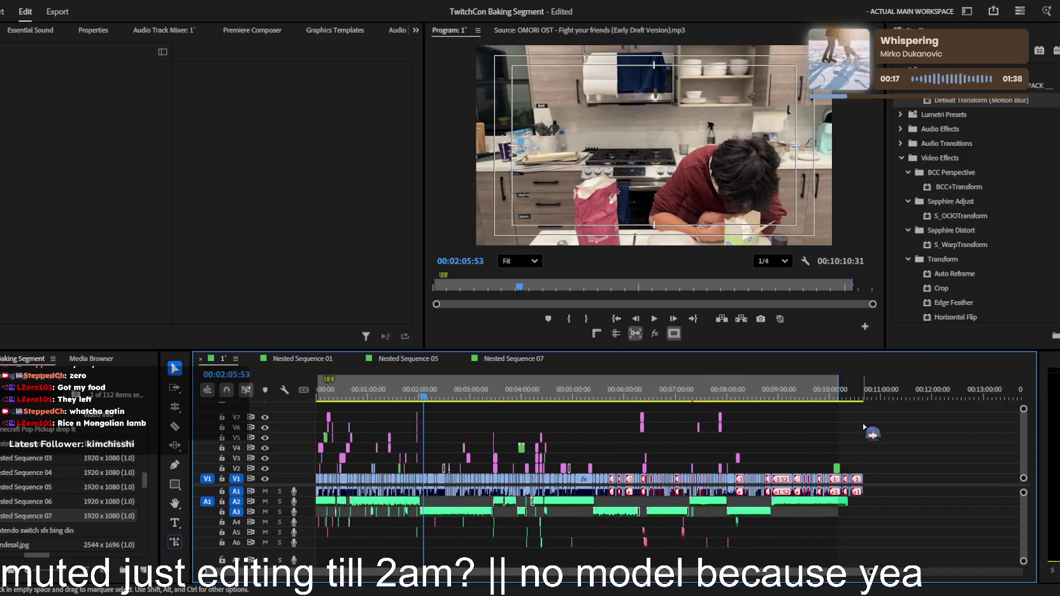
key(equal)
key(equal)
key(equal)
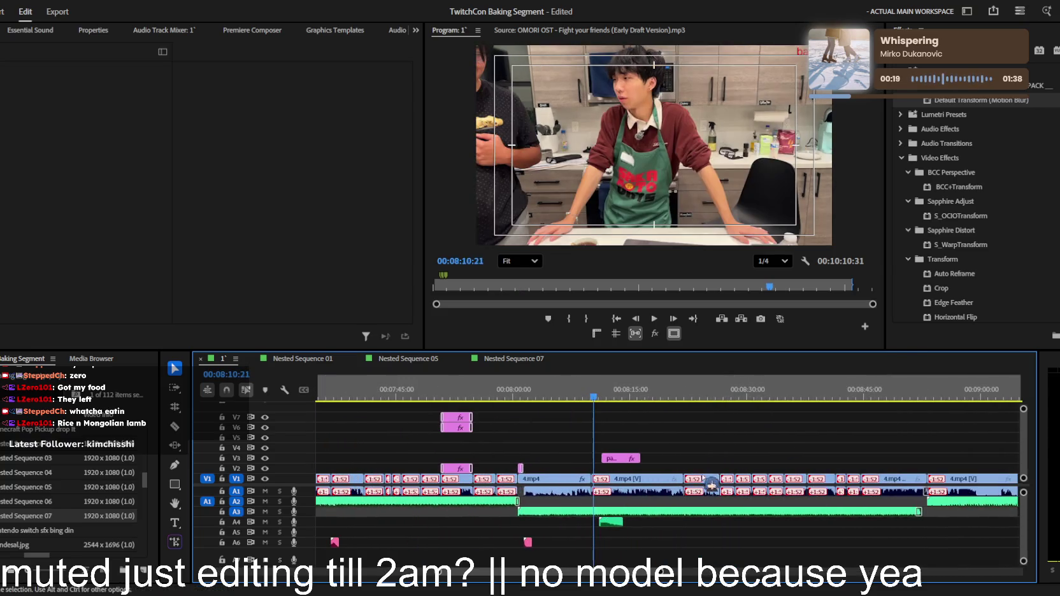
key(l)
Zoom the timeline in on Nested Sequence 07 and select it to show its keyframes
click(621, 457)
key(minus)
key(minus)
key(minus)
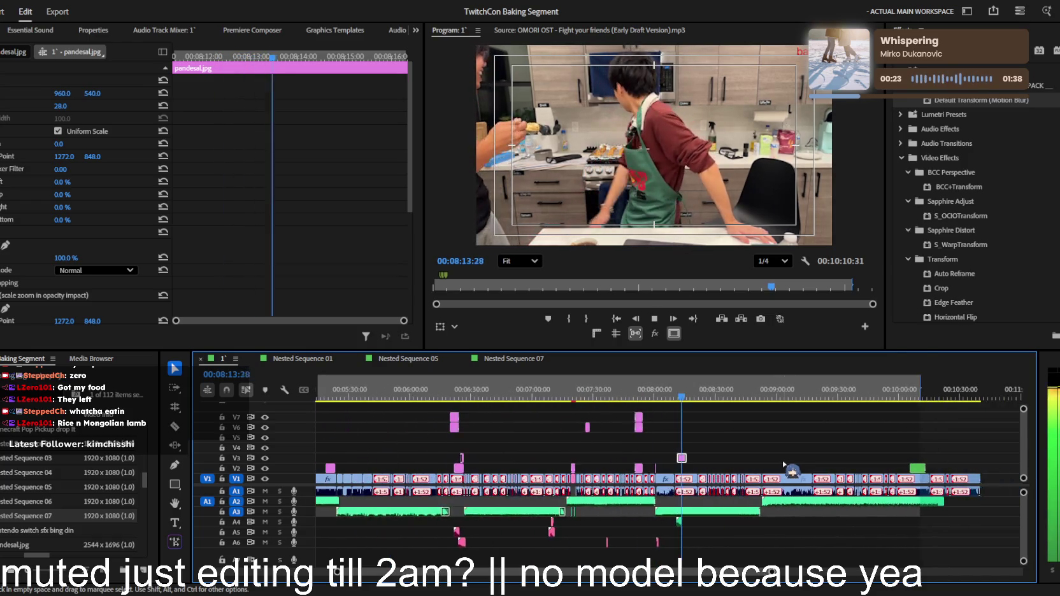
key(equal)
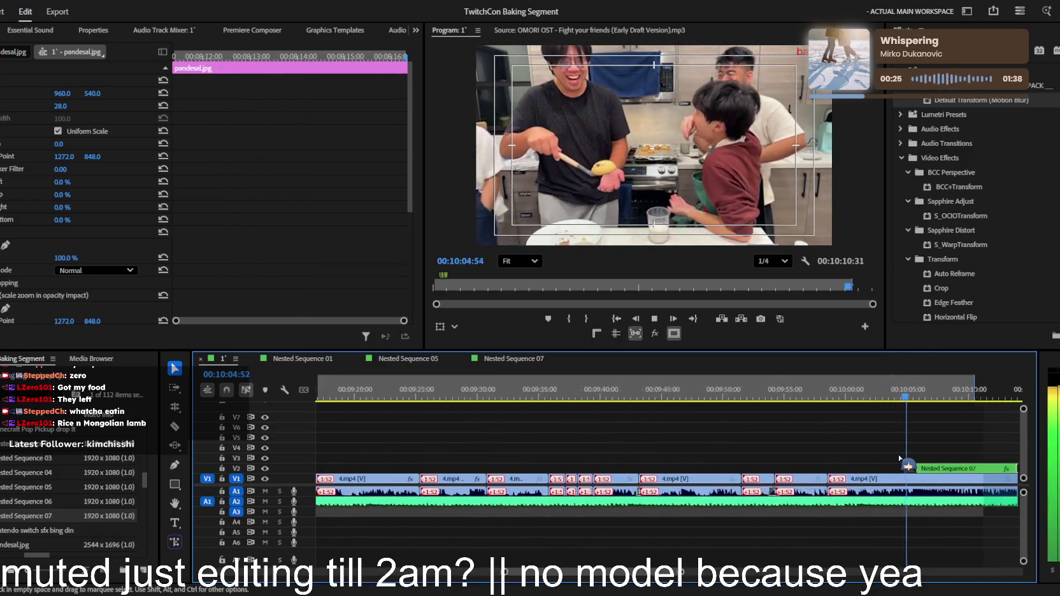
key(equal)
key(equal)
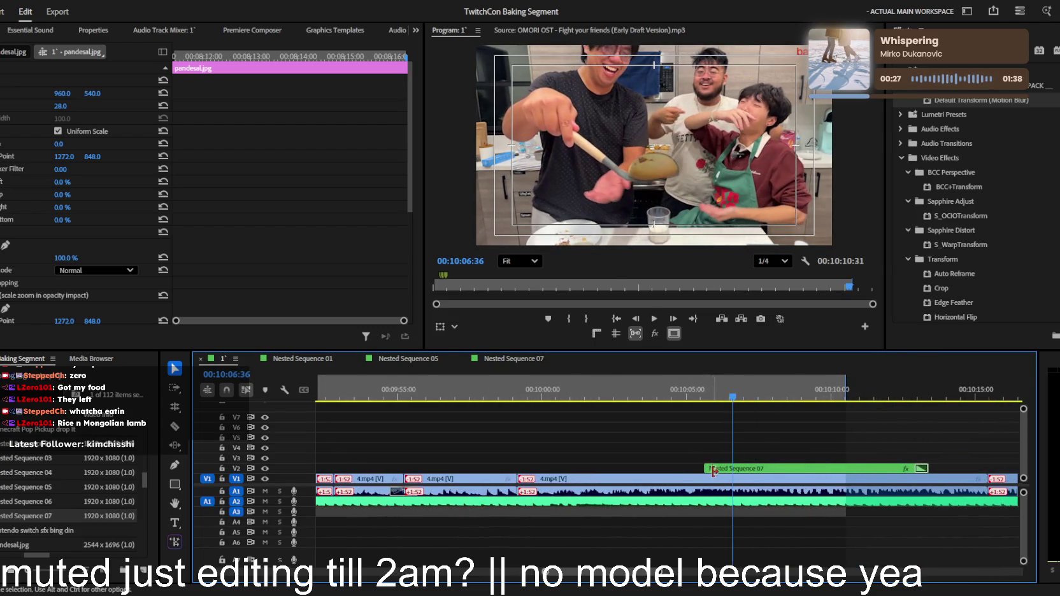
click(860, 468)
Raise Nested Sequence 07's Transform opacity from 0 to 100 and play from the clip's start
scroll(204, 267, down, 3)
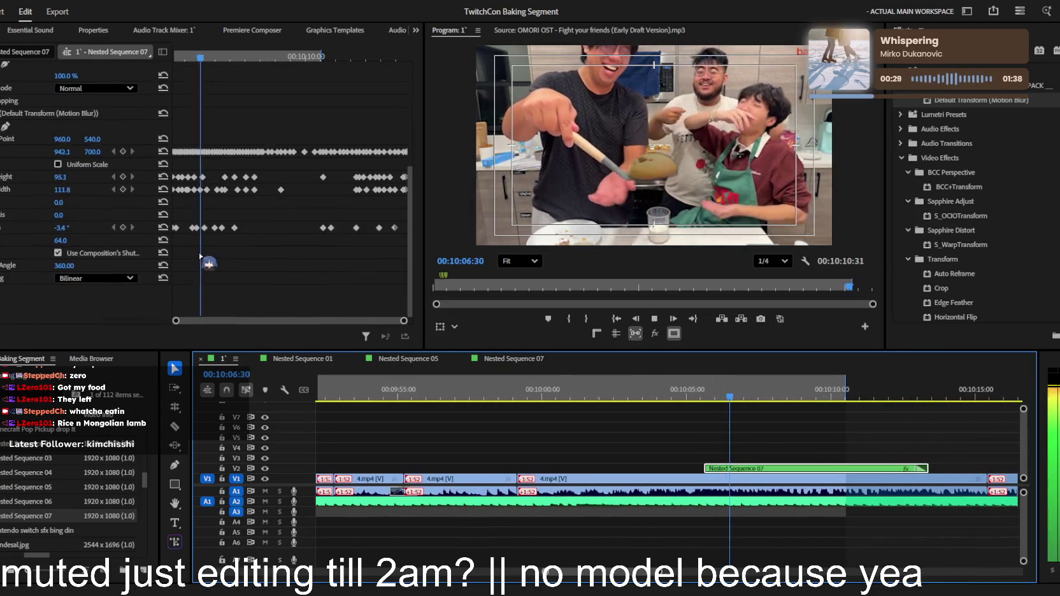
key(space)
drag(59, 241, 121, 241)
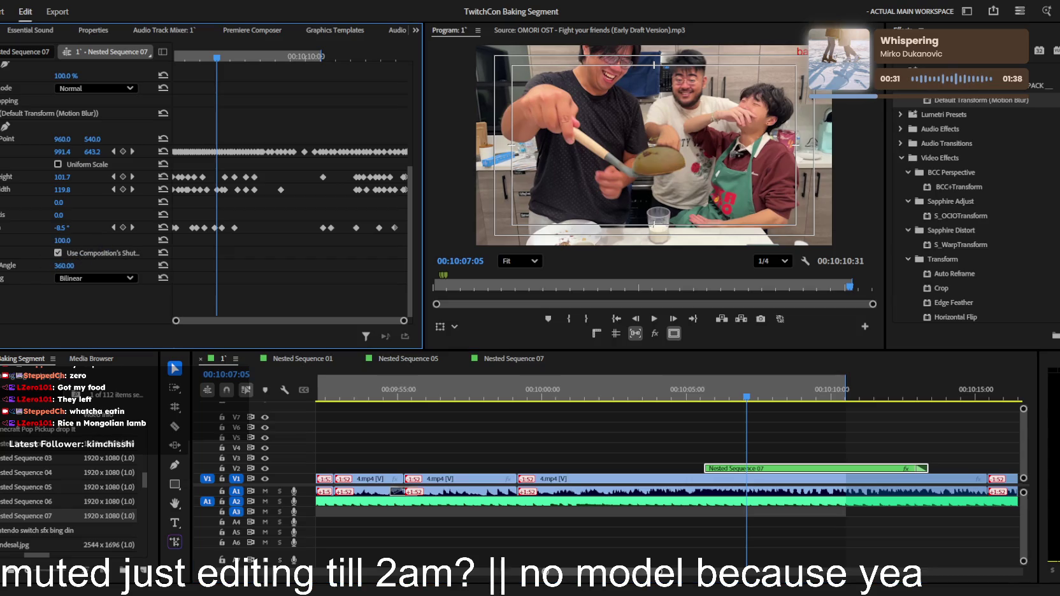
key(Up)
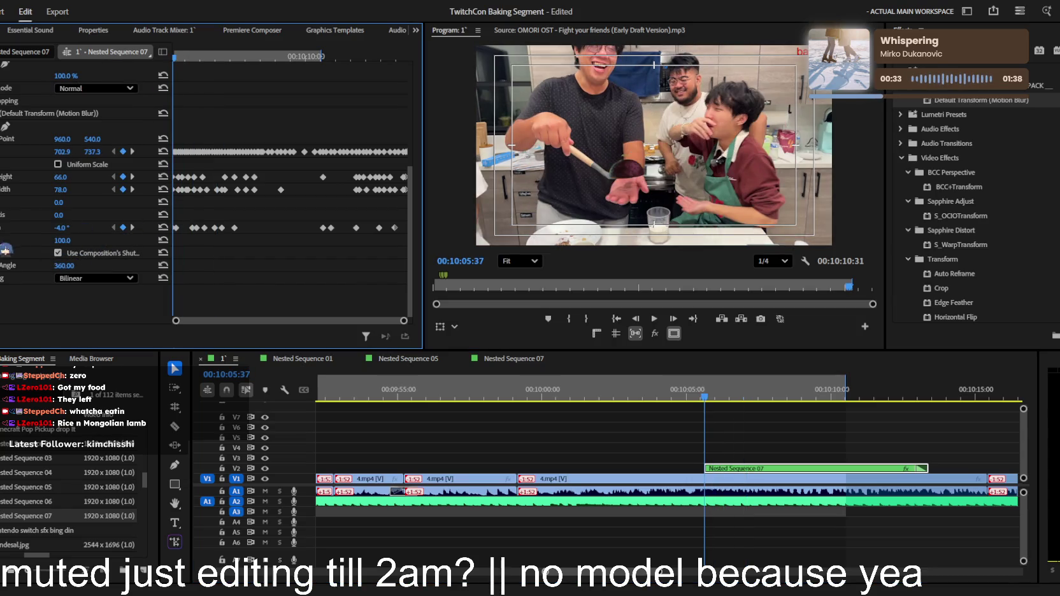
key(space)
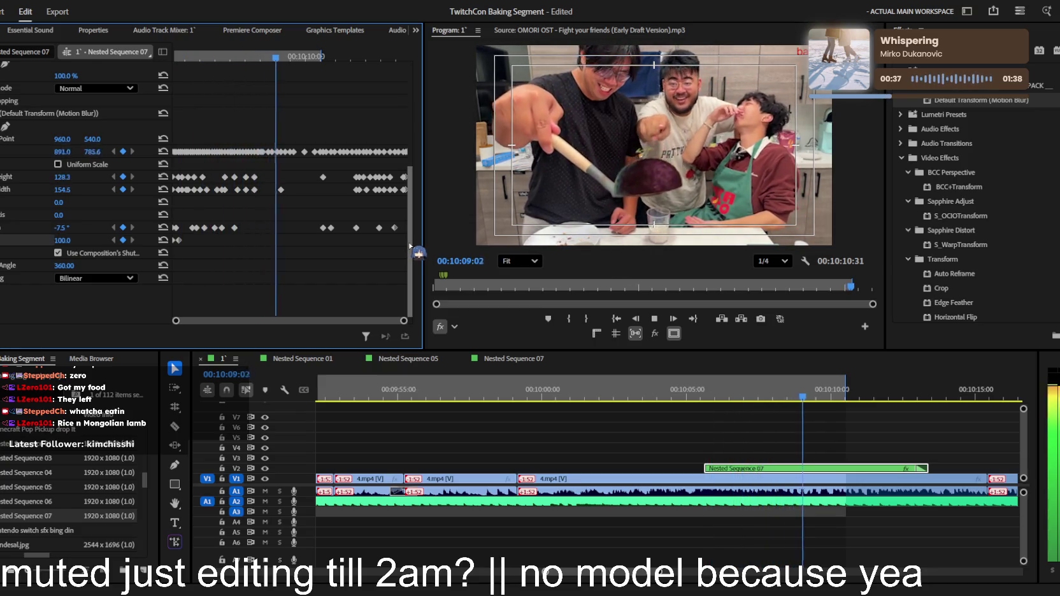
Scrub back to 10:07:28 and replay to check the overlay
drag(292, 64, 230, 61)
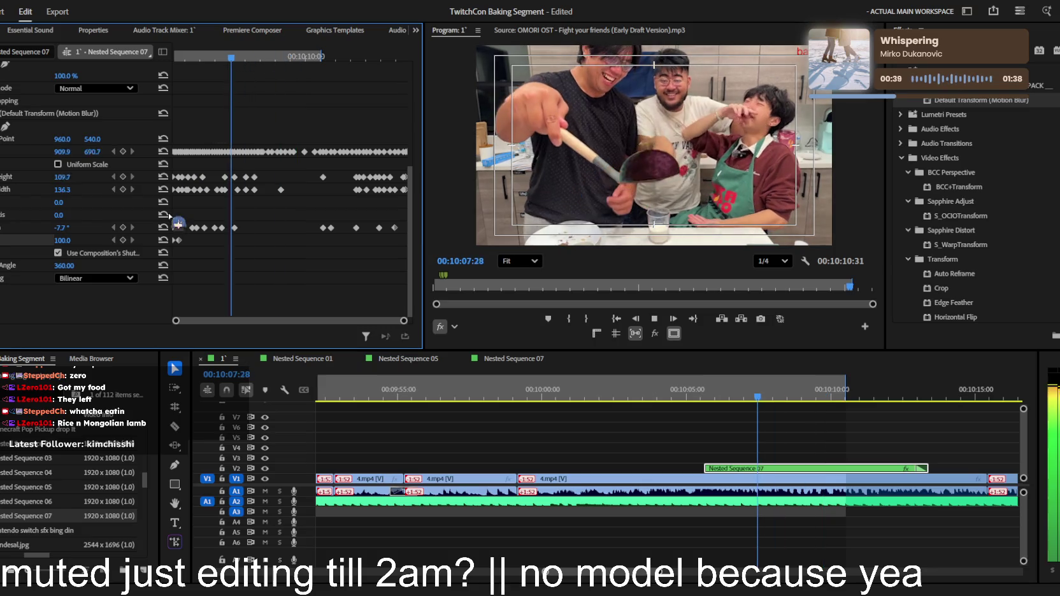
drag(577, 199, 651, 165)
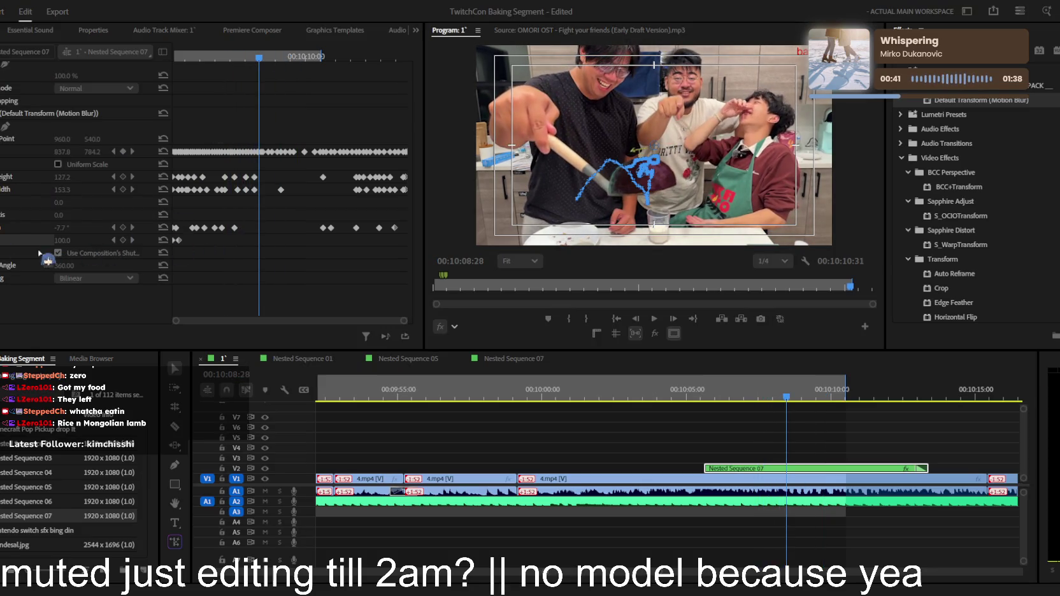
key(Escape)
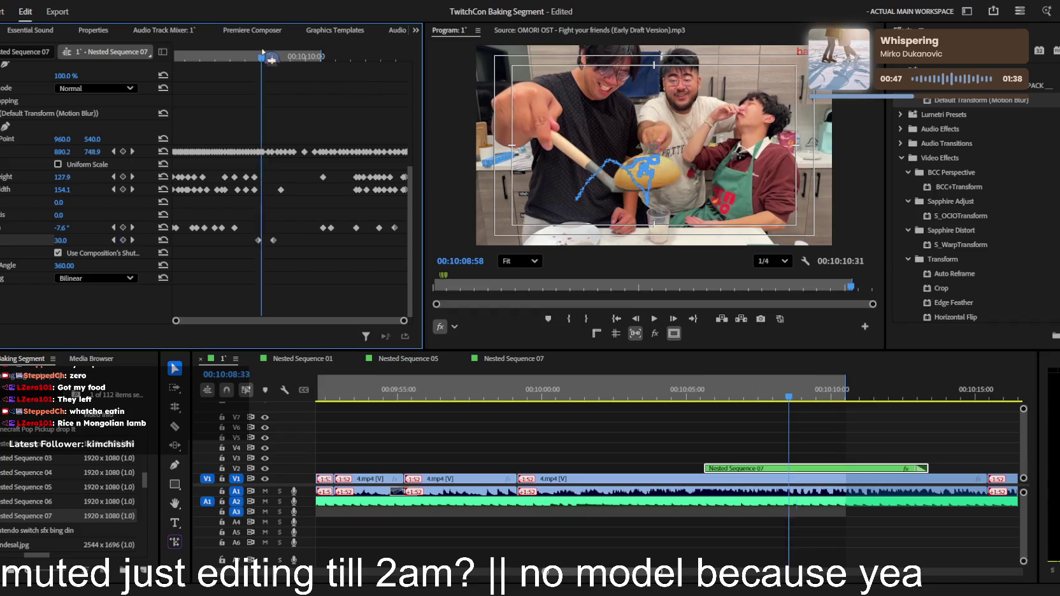
scroll(319, 180, up, 5)
key(space)
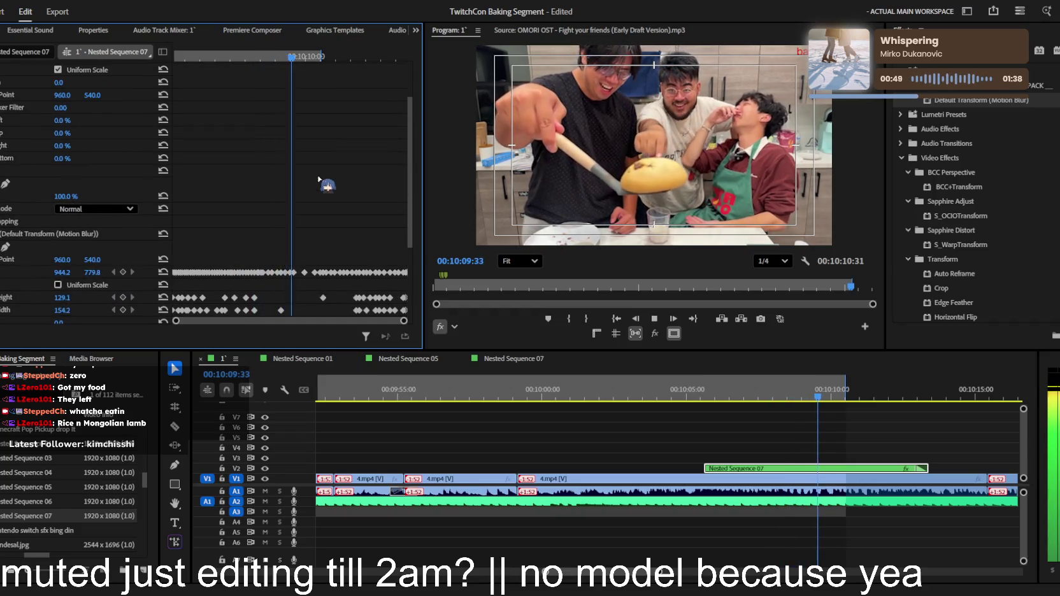
scroll(321, 183, down, 3)
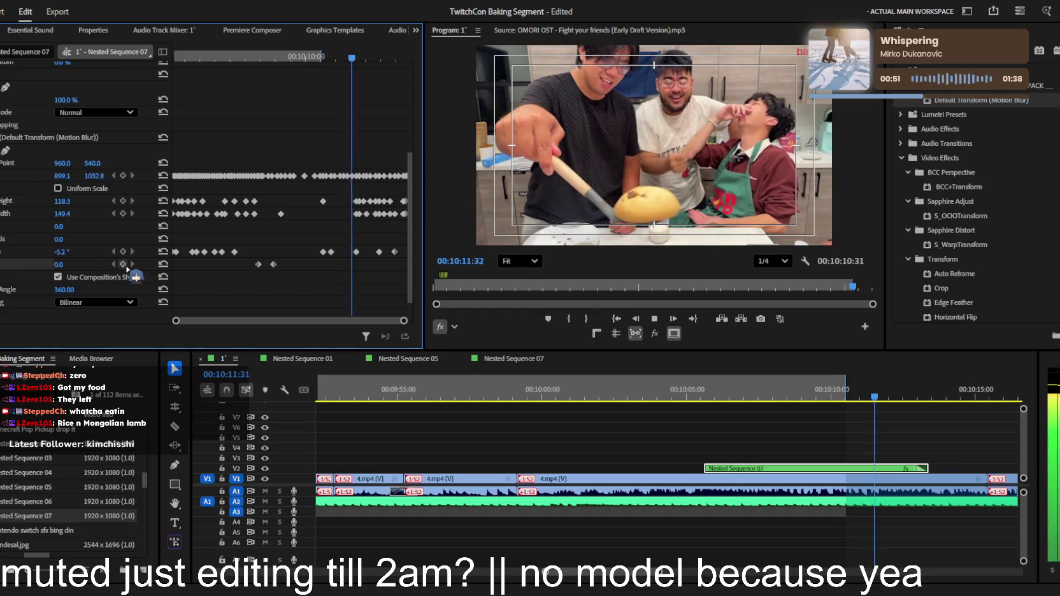
Add a Transform opacity keyframe at the playhead with a value of 100
click(123, 264)
click(59, 264)
text(100)
key(Return)
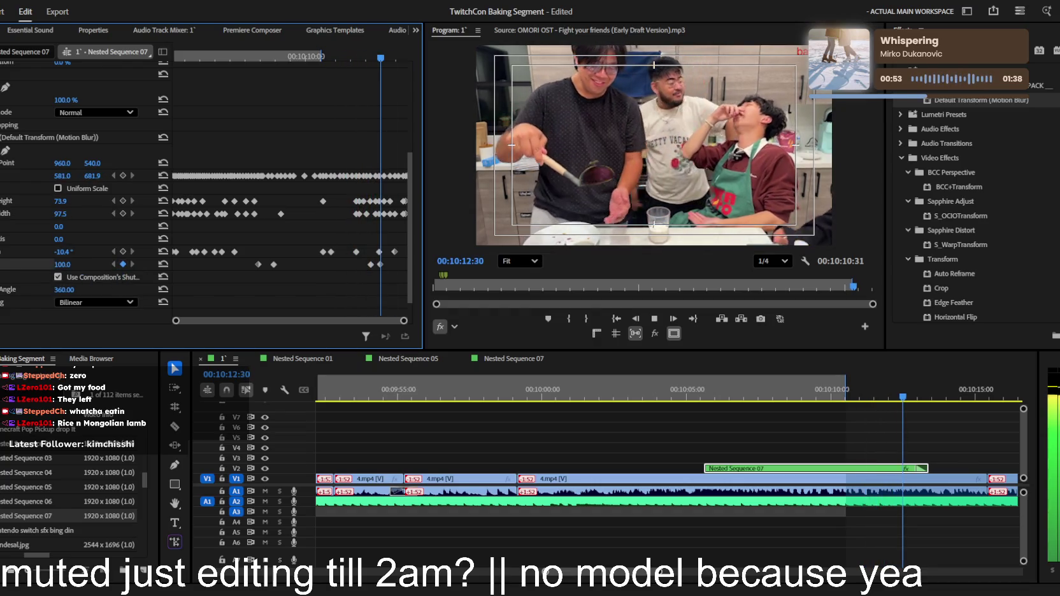
Play back the opacity fade and select the transition ending Nested Sequence 07
click(368, 31)
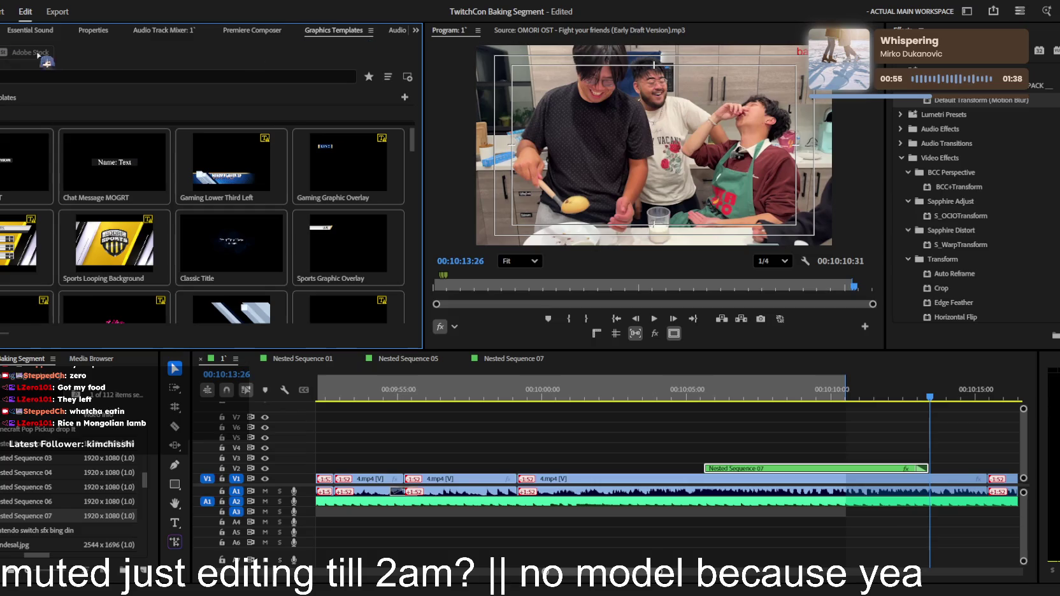
key(shift+5)
key(space)
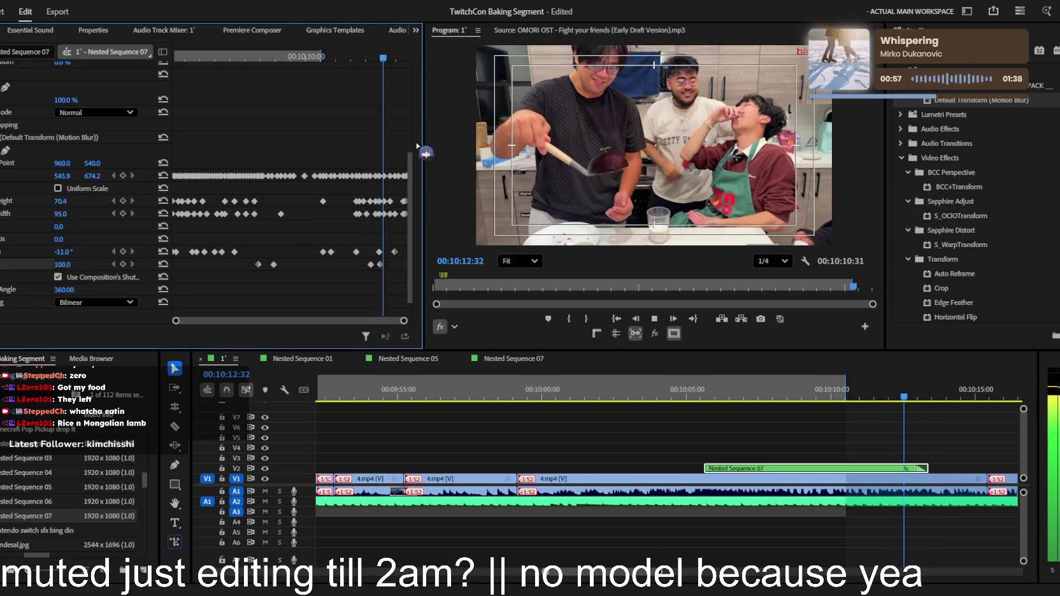
key(space)
key(=)
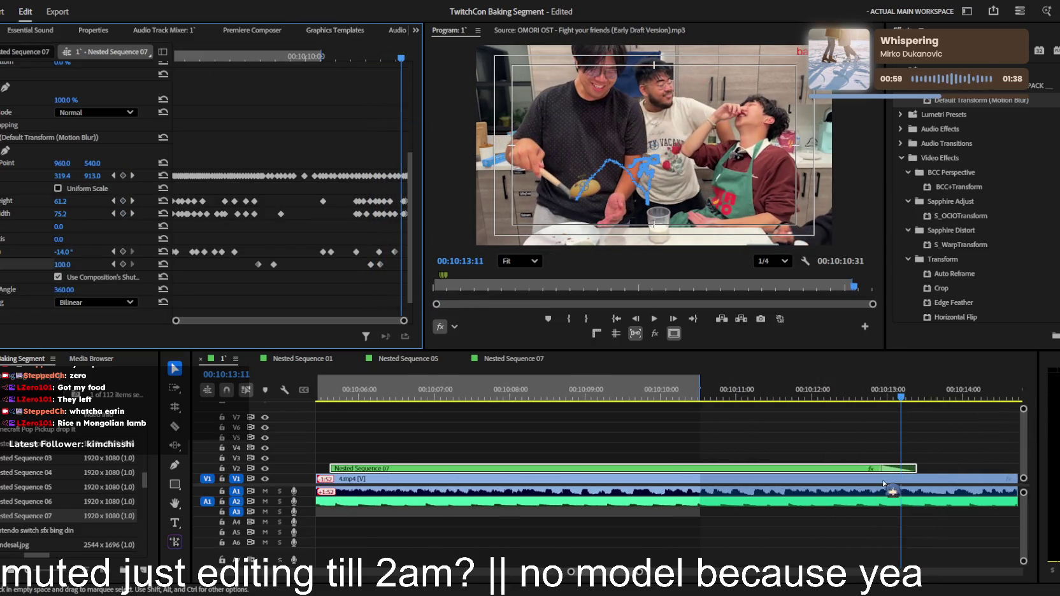
click(883, 470)
Save the Nested Sequence 07 fade edits, then scrub back to about 10:03 to review
key(space)
key(minus)
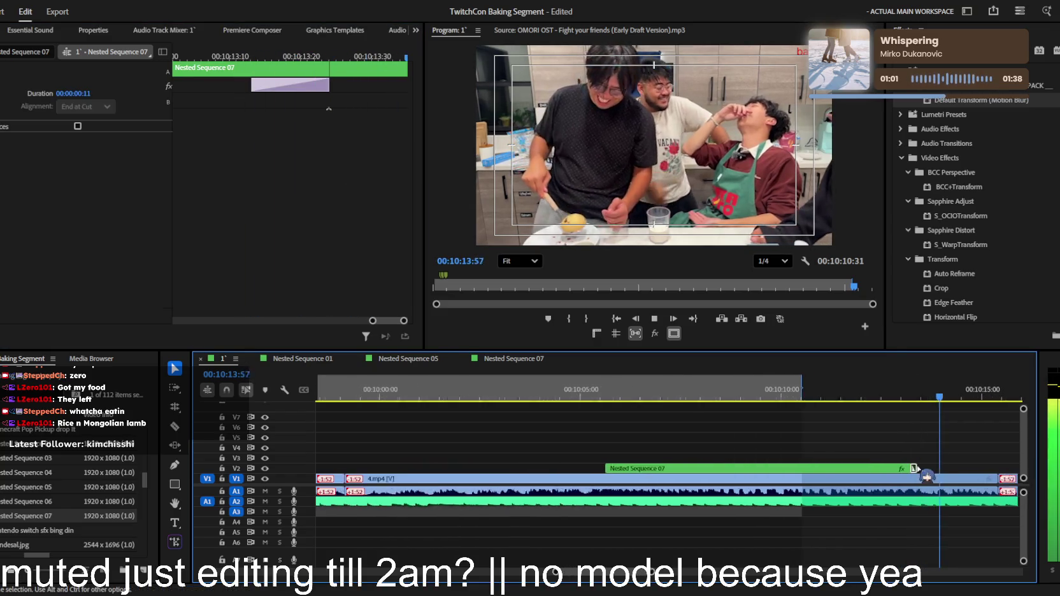
key(ctrl+s)
key(minus)
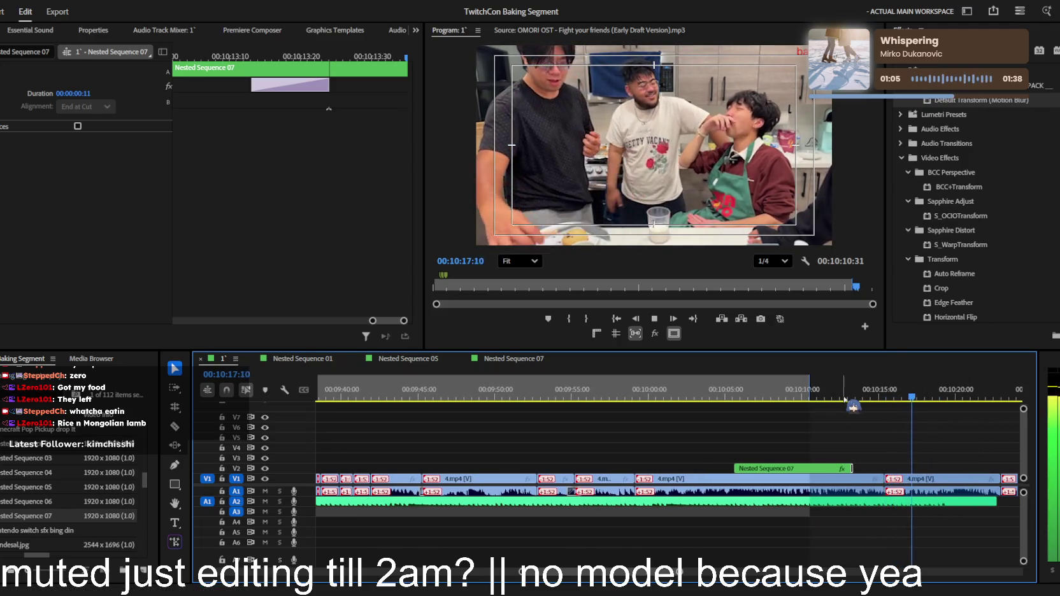
drag(852, 397, 680, 397)
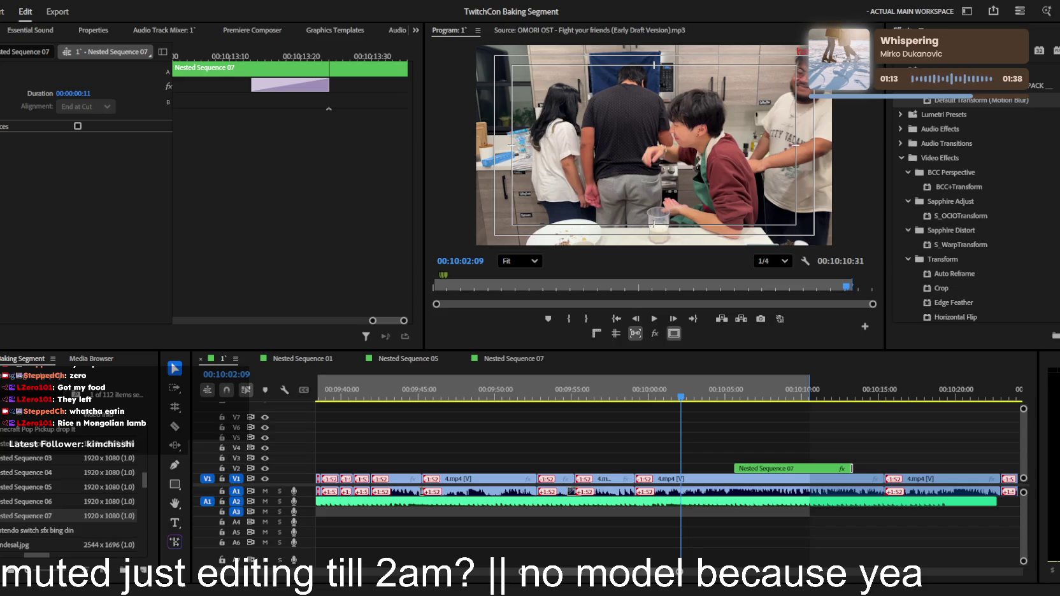
click(788, 435)
scroll(789, 435, up, 2)
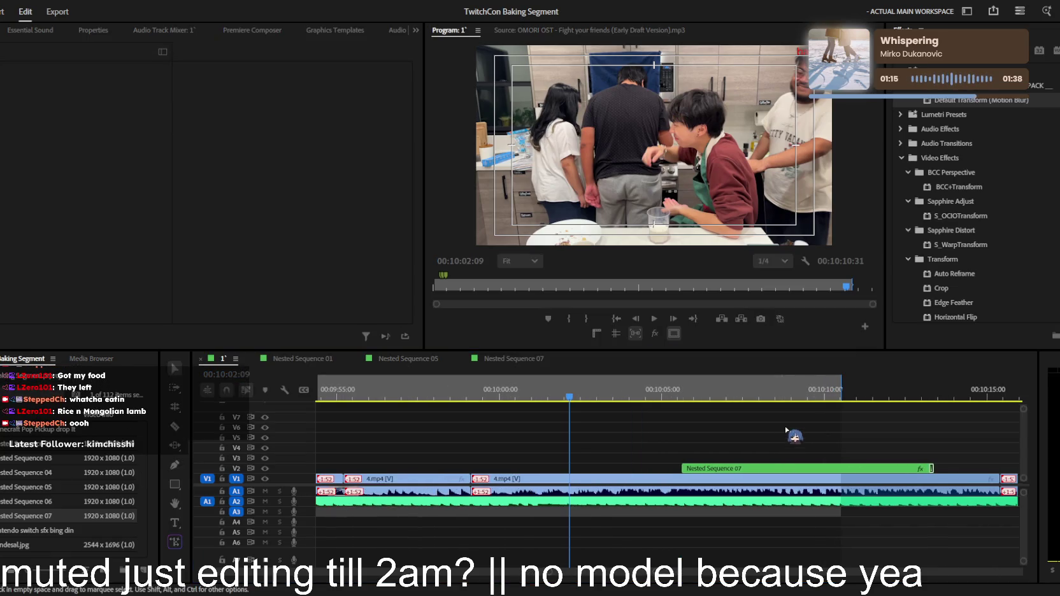
Place the short pop sound effect on A3 at Nested Sequence 07's start and play it back
scroll(675, 465, up, 2)
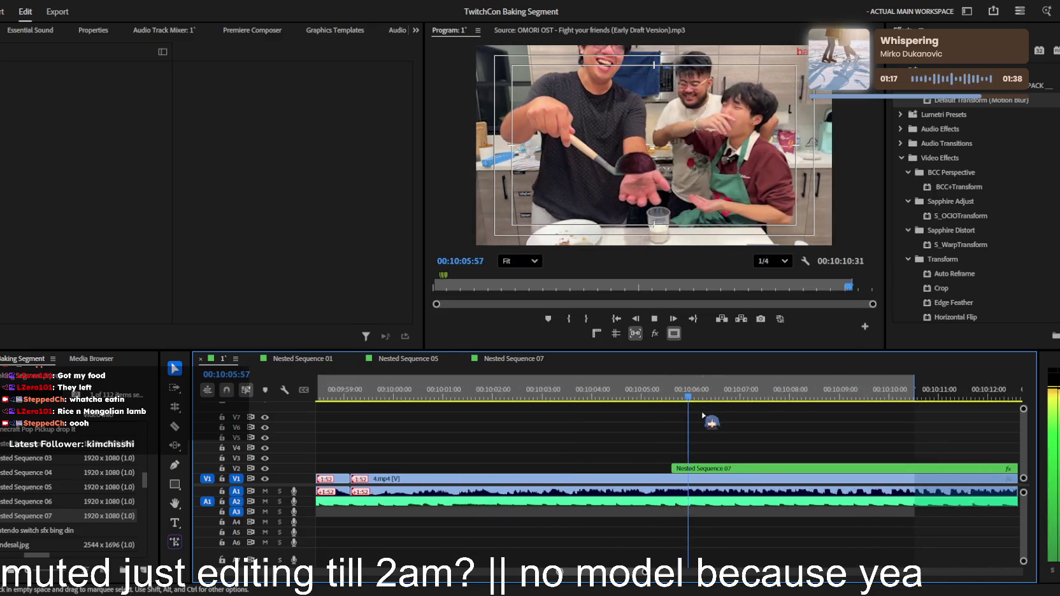
key(space)
drag(675, 389, 688, 389)
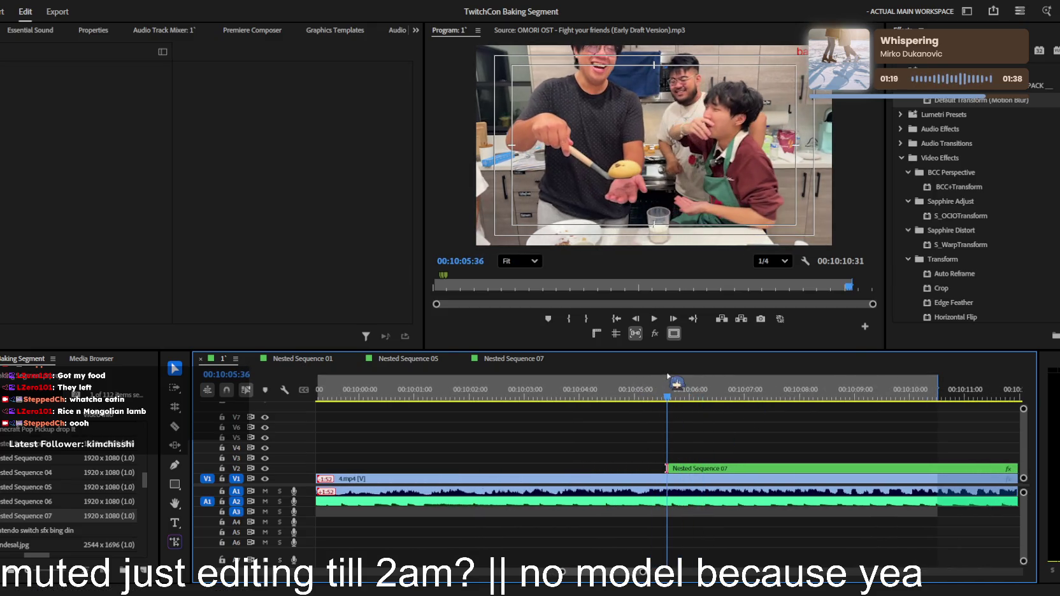
click(41, 402)
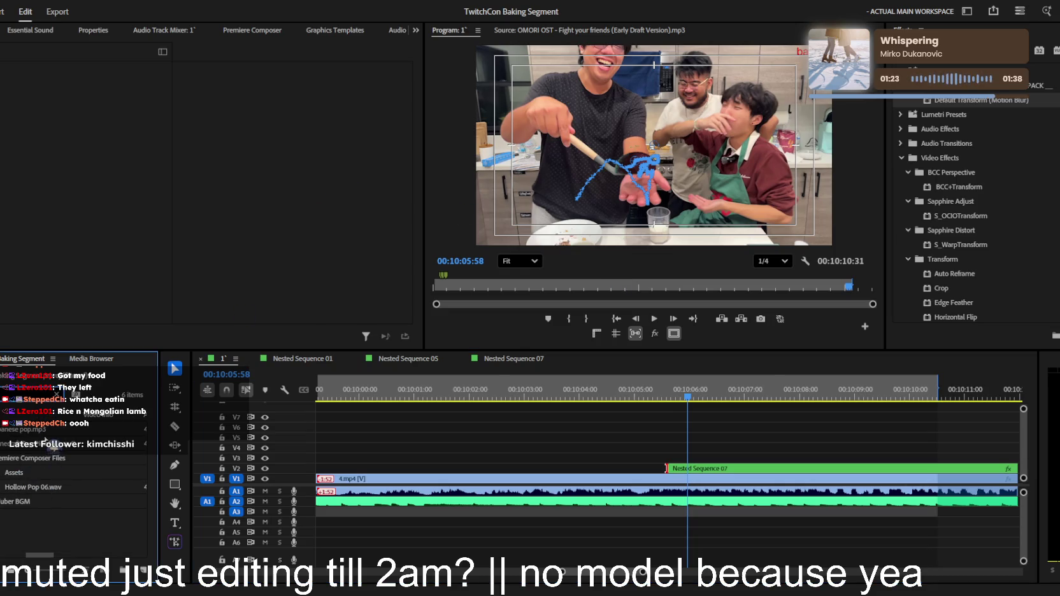
drag(666, 516, 672, 515)
key(space)
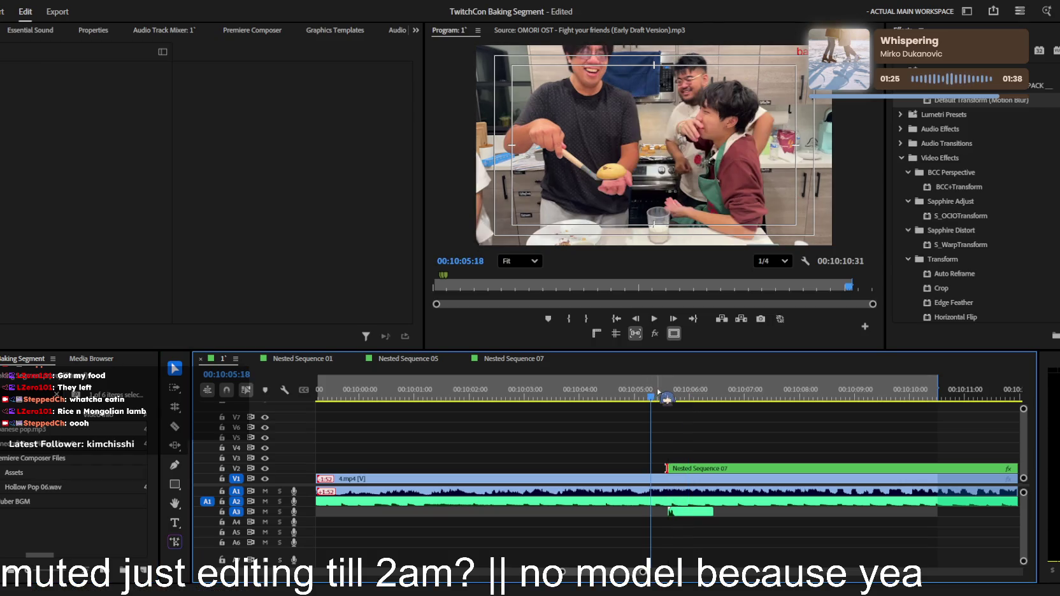
key(=)
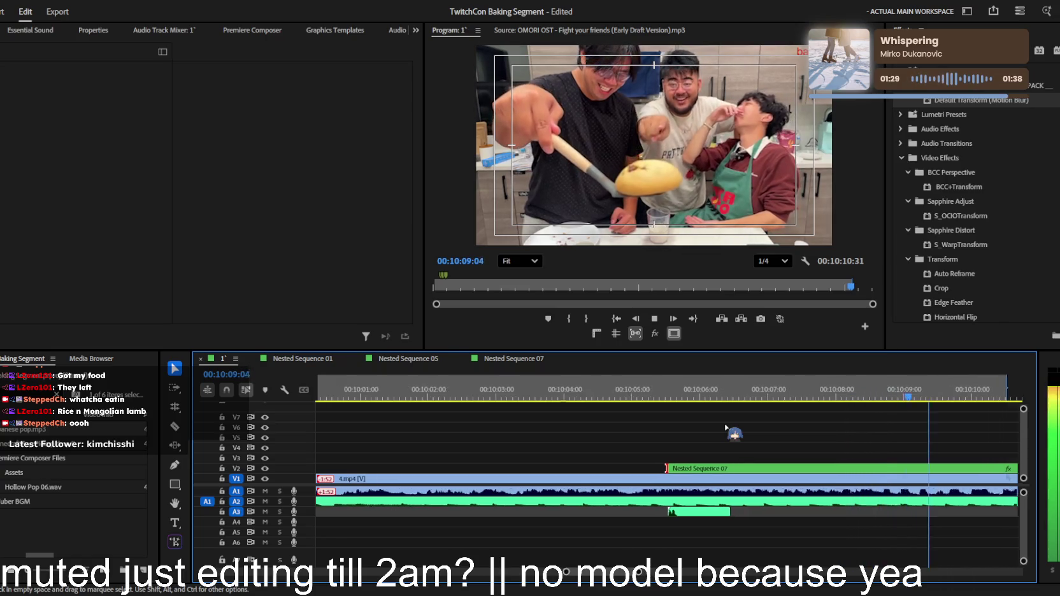
key(minus)
key(minus)
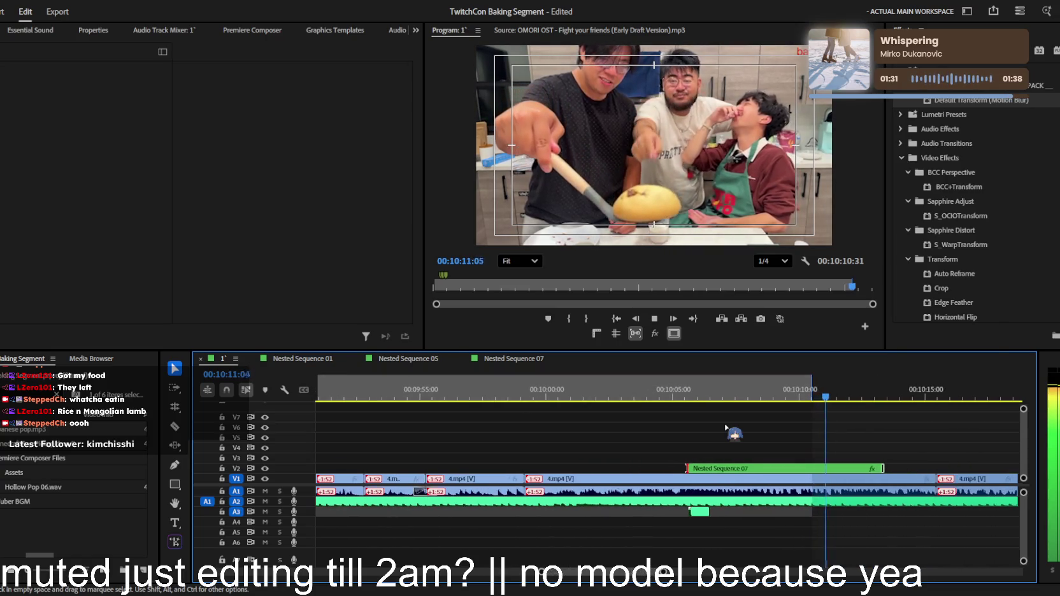
Move one of Nested Sequence 07's transform keyframes earlier and play from about 10:10:40
key(space)
click(800, 472)
scroll(369, 261, down, 1)
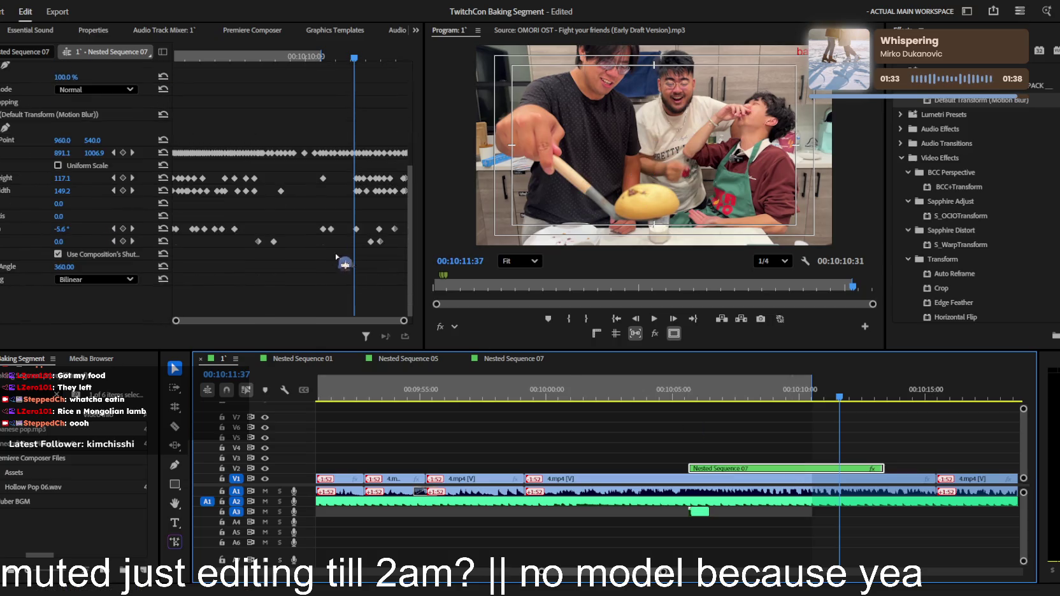
drag(372, 242, 336, 242)
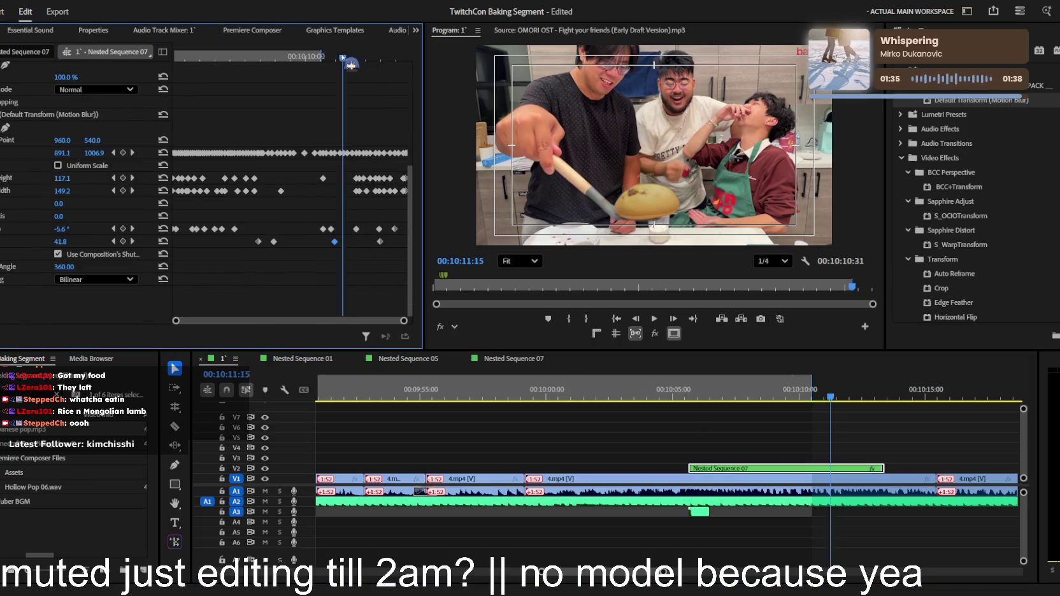
drag(354, 64, 321, 59)
key(space)
key(space)
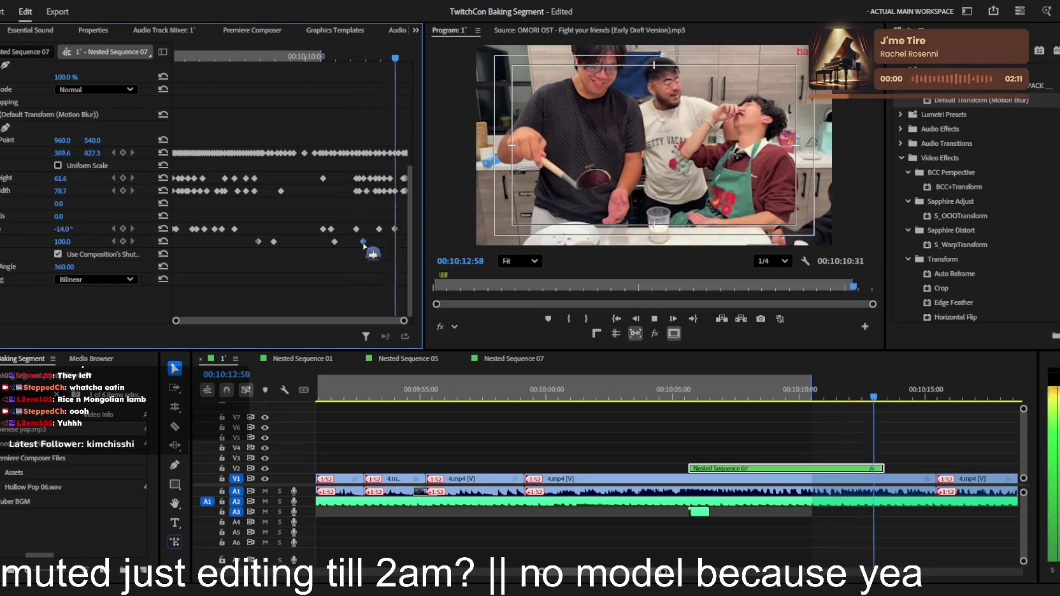
Review the adjusted animation by scrubbing and replaying from 10:06:40
click(343, 59)
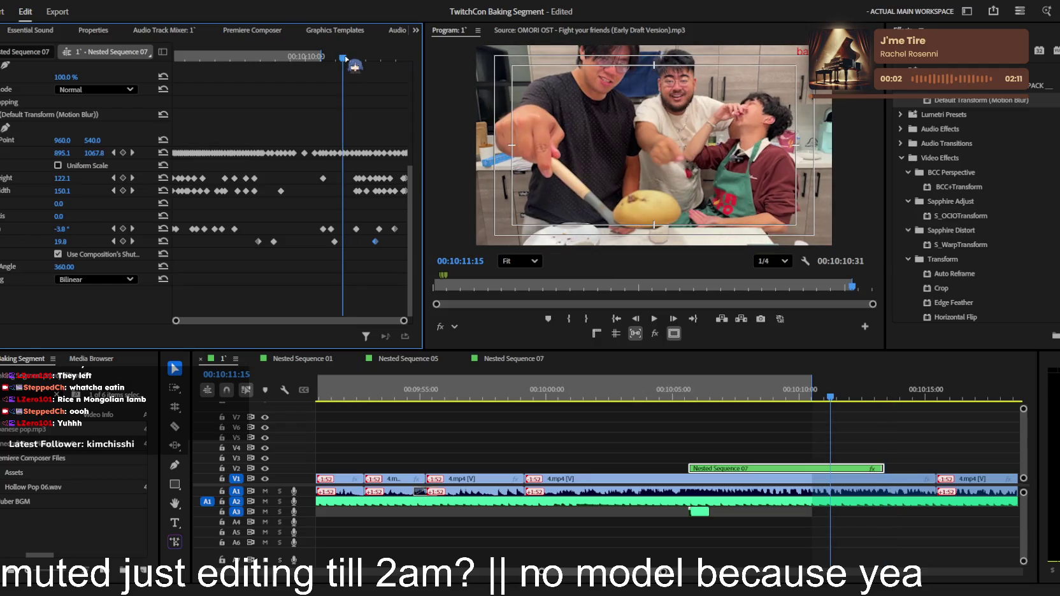
drag(344, 60, 365, 60)
scroll(95, 127, up, 5)
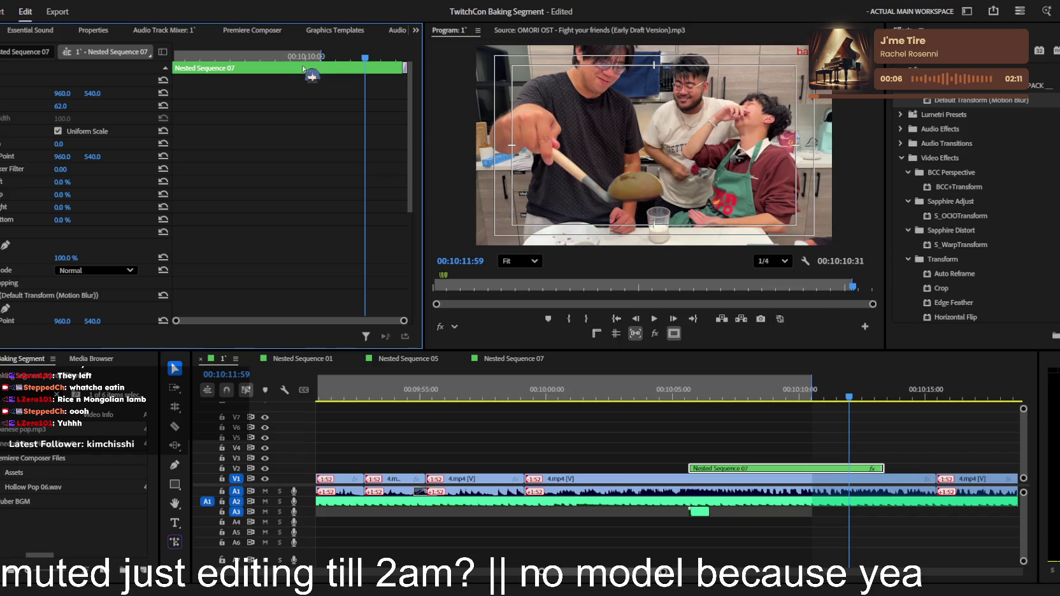
drag(302, 58, 181, 59)
key(space)
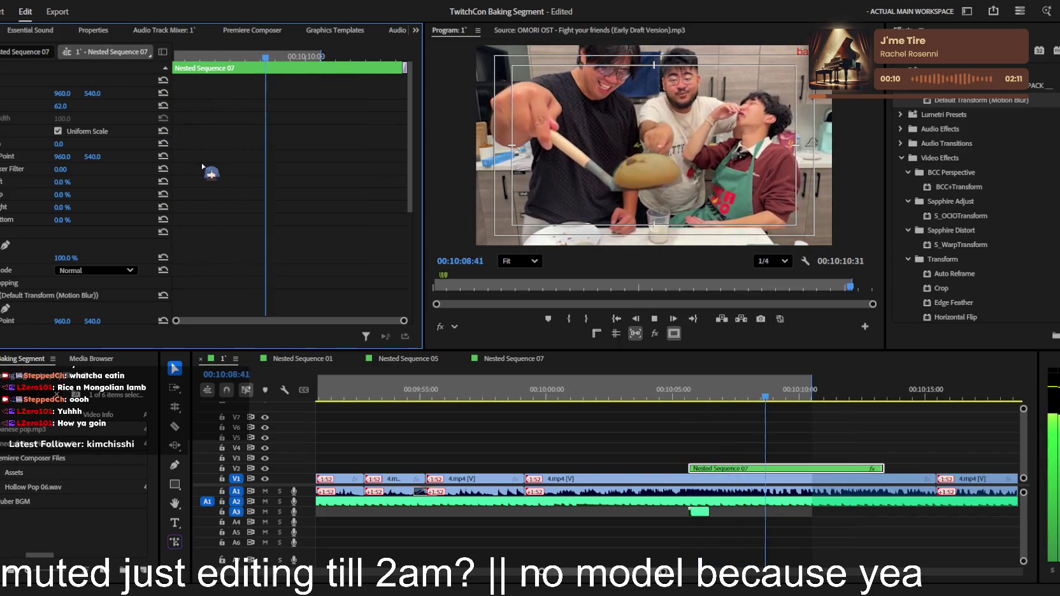
scroll(344, 261, down, 5)
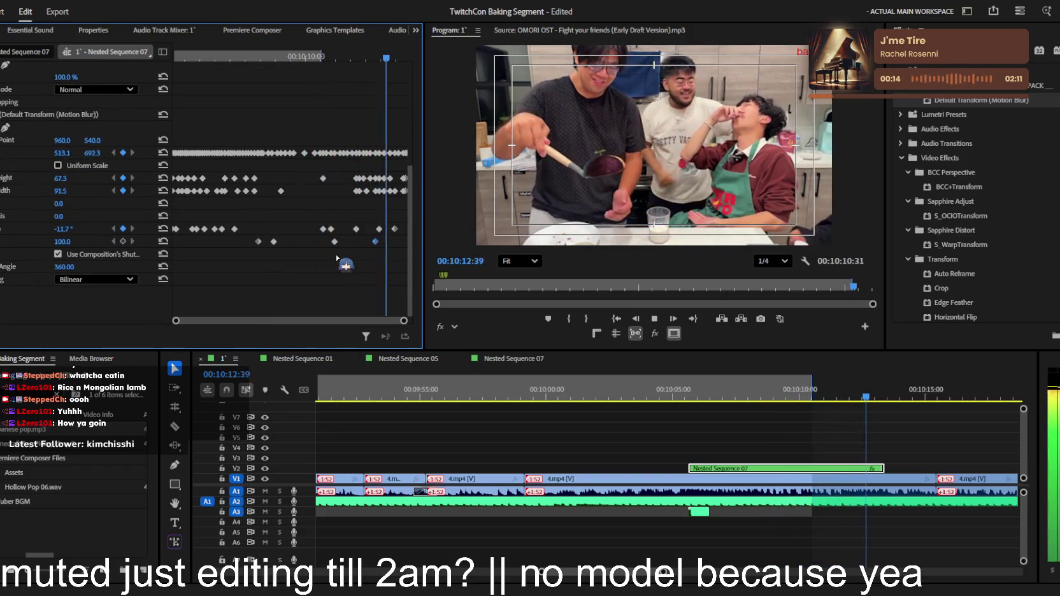
key(space)
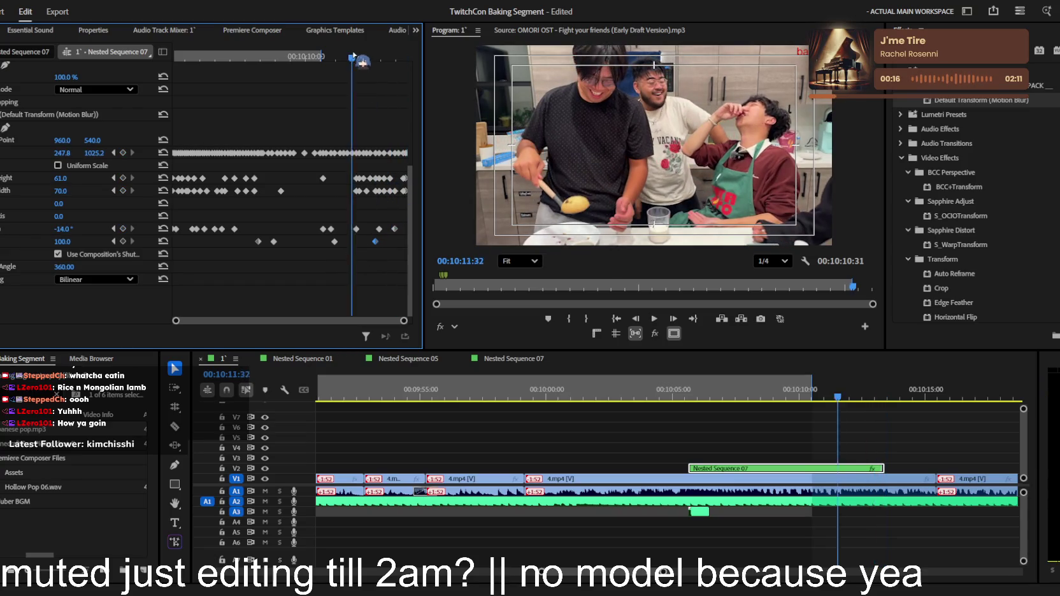
key(space)
scroll(230, 154, up, 5)
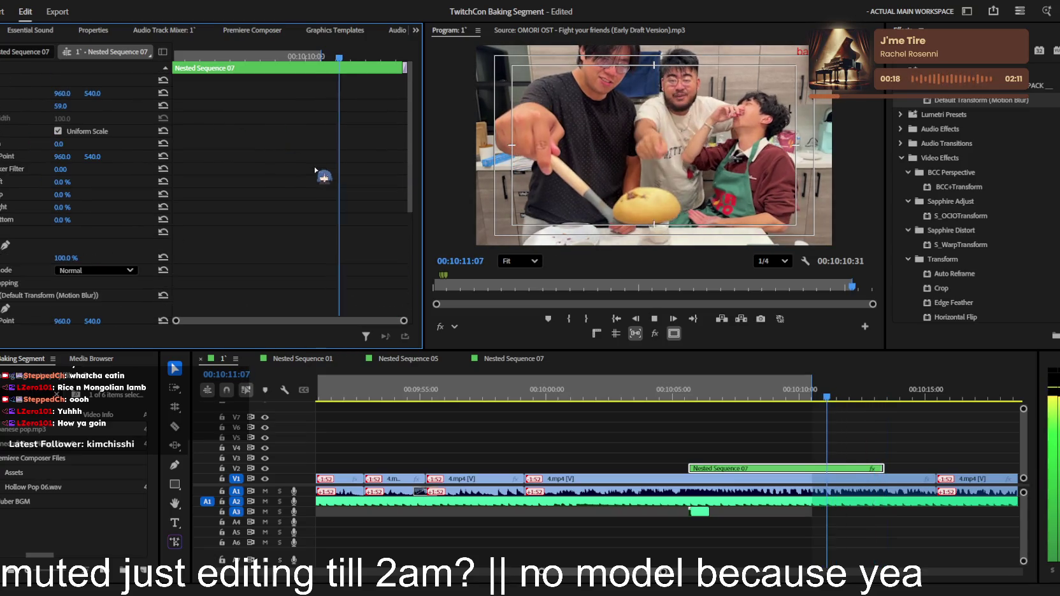
scroll(315, 171, down, 5)
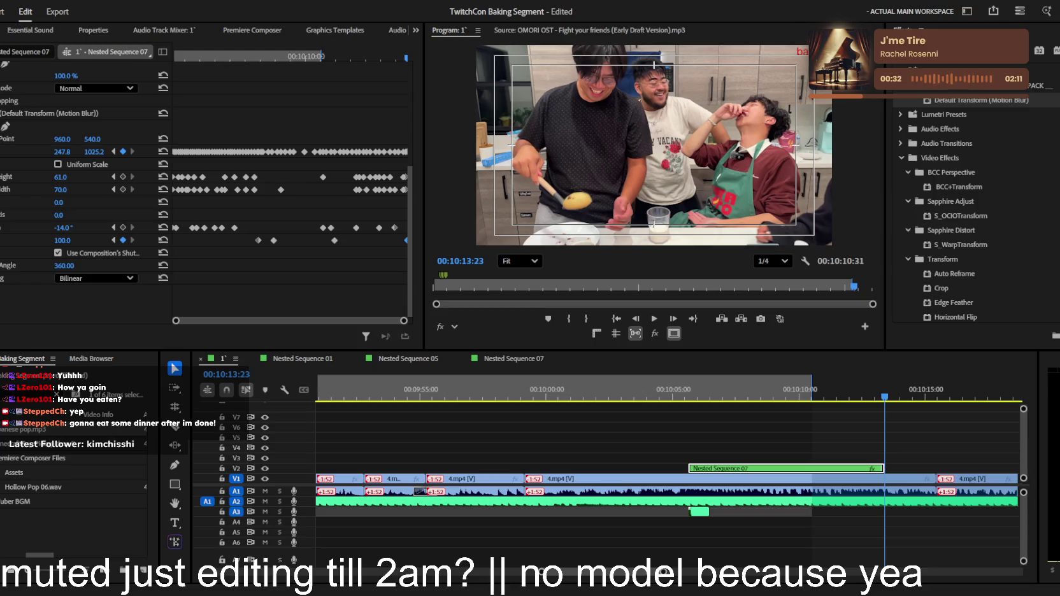
click(809, 390)
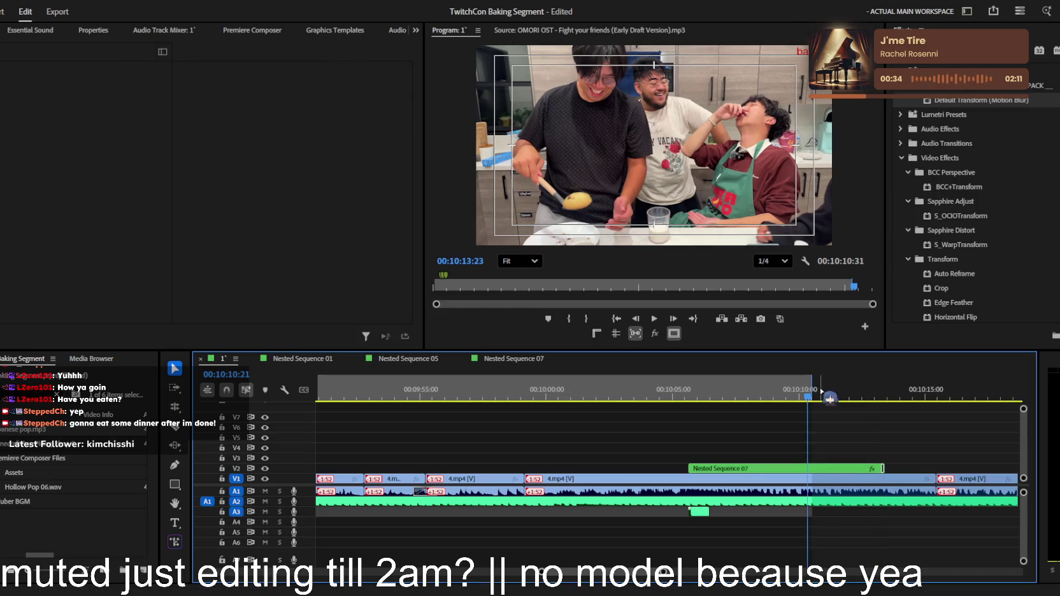
Play through the Nested Sequence 07 section from about 10:08:58
scroll(881, 426, up, 2)
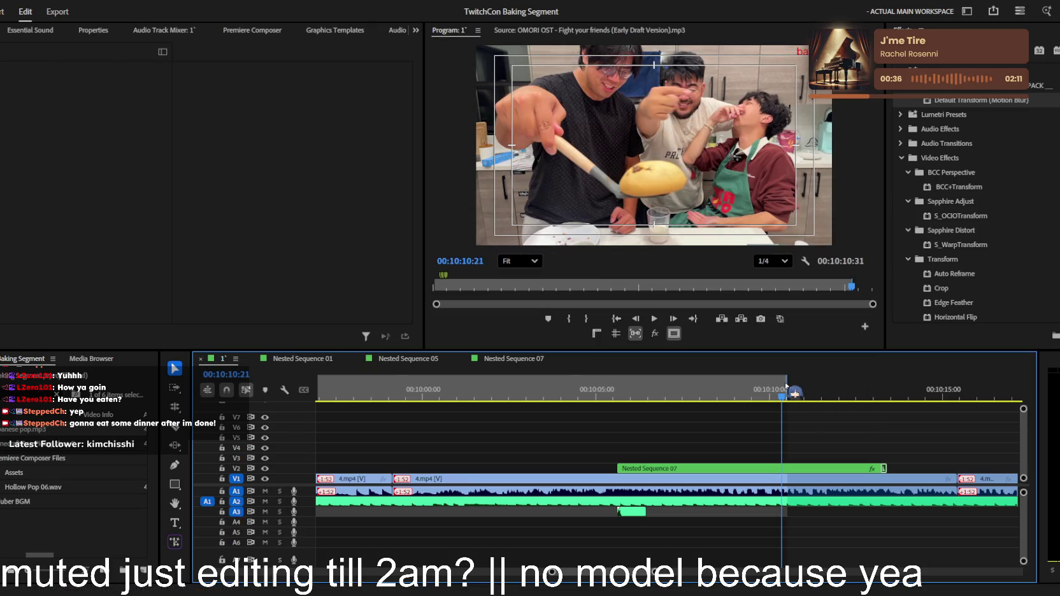
key(space)
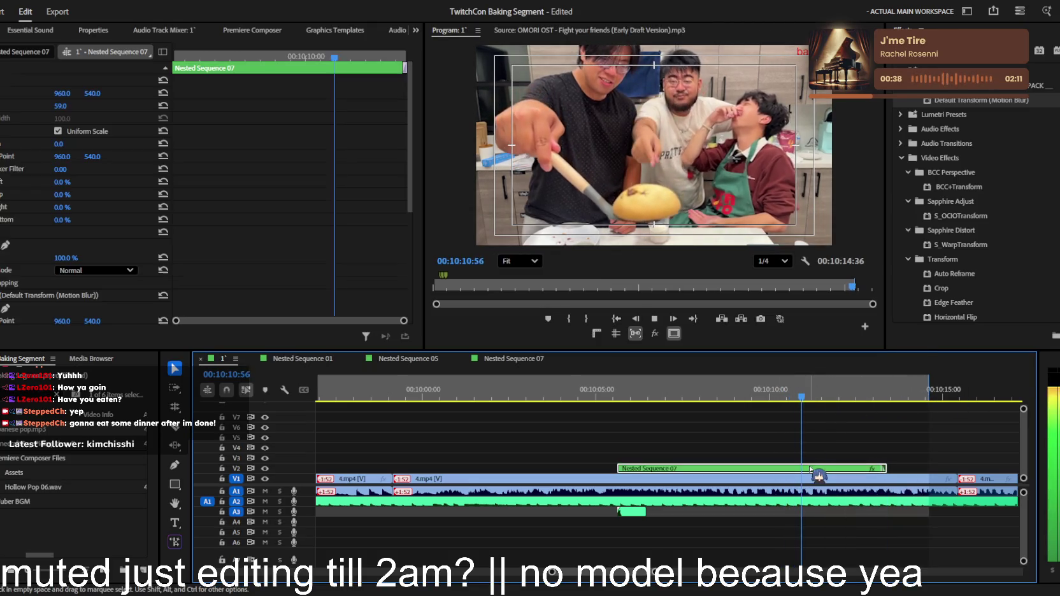
click(727, 439)
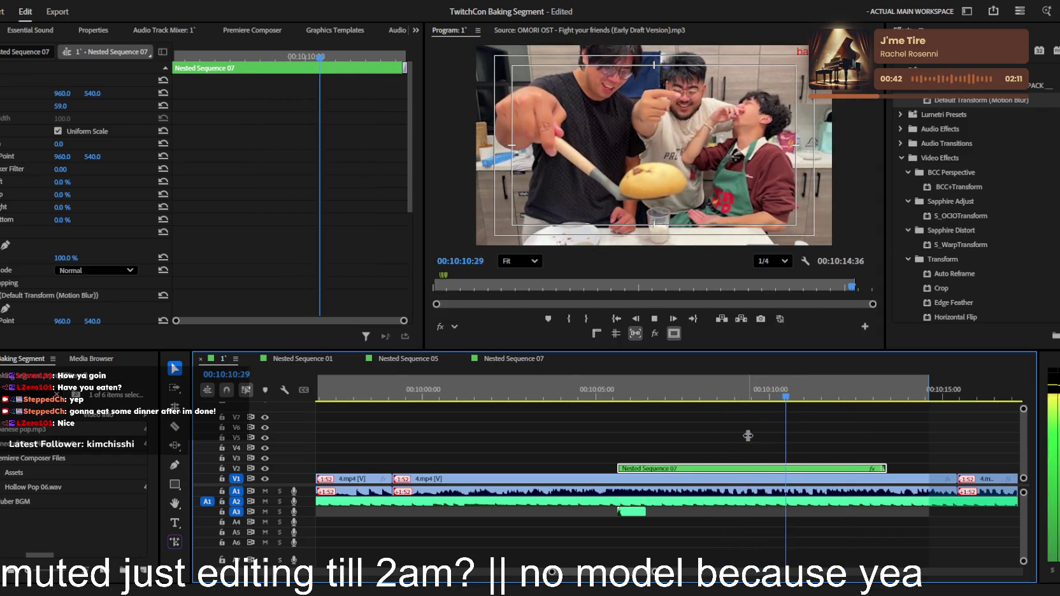
scroll(758, 442, down, 3)
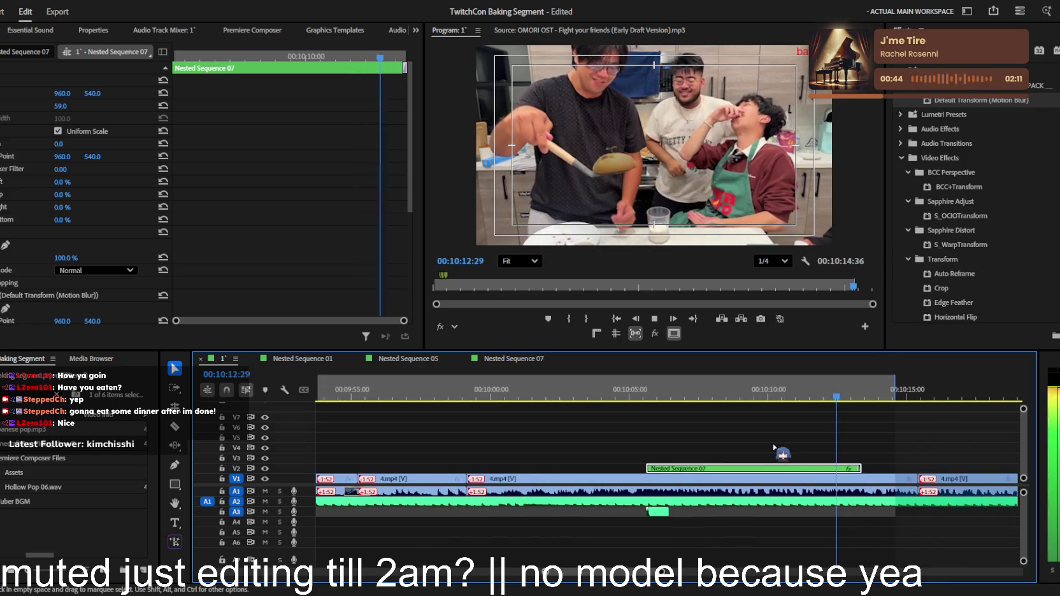
scroll(773, 447, down, 1)
key(space)
key(space)
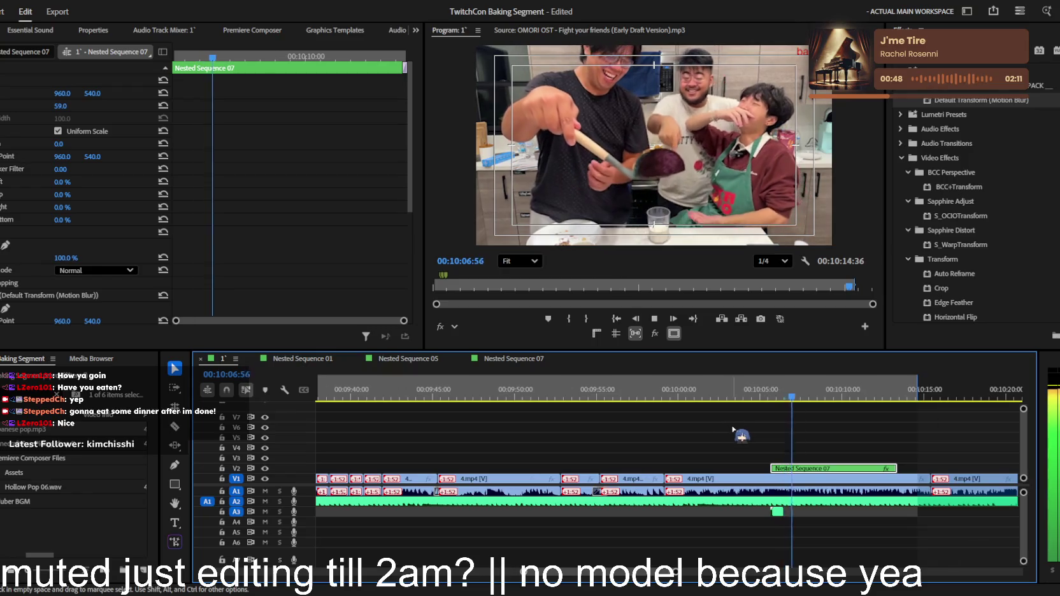
scroll(729, 427, up, 2)
scroll(734, 430, down, 1)
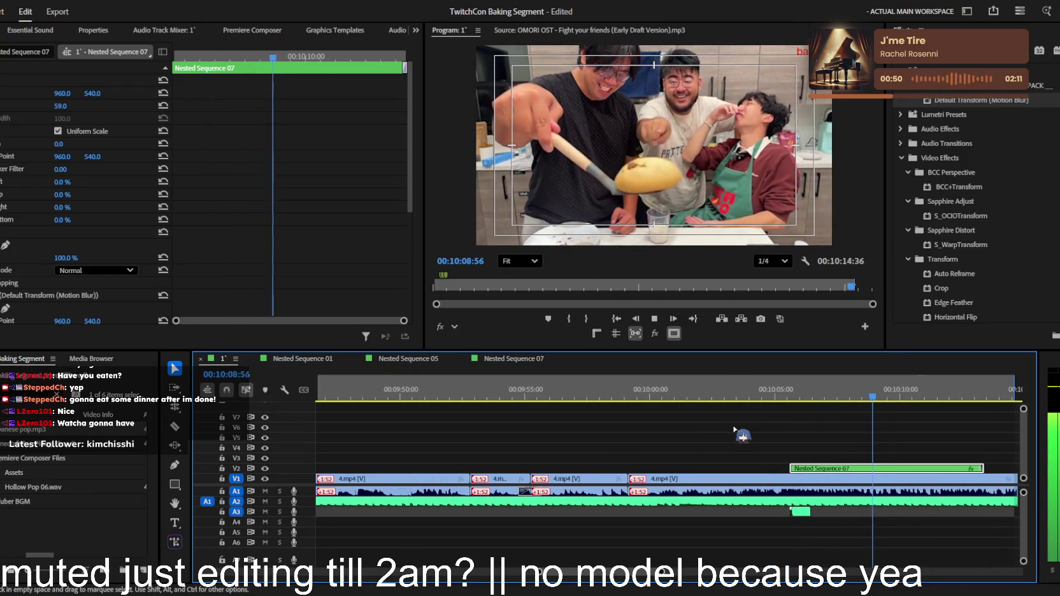
key(space)
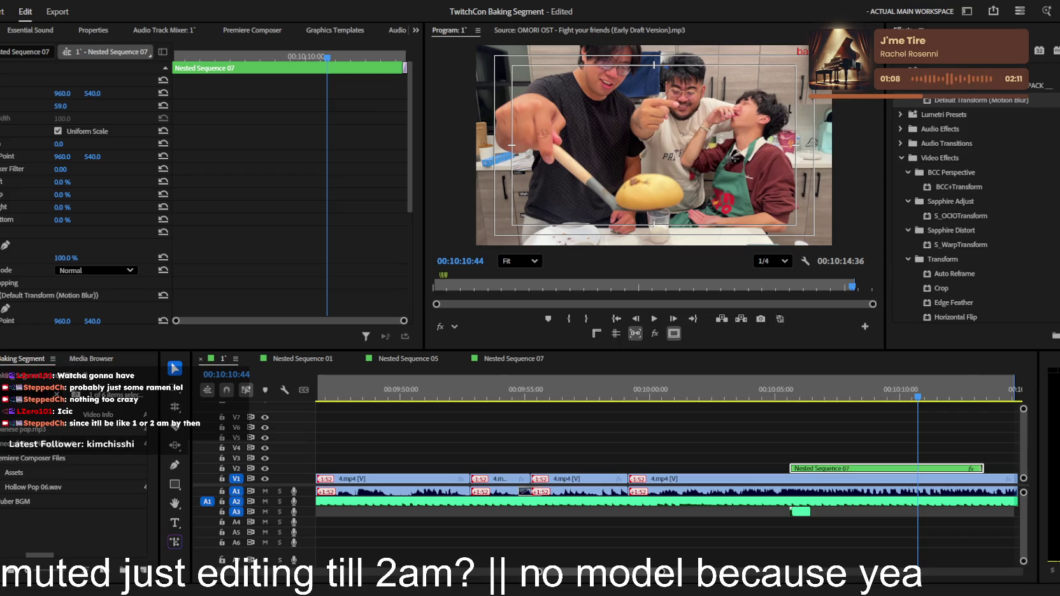
Deselect the nested clip, save the project, and replay from about 10:03:58
click(841, 433)
scroll(837, 390, down, 4)
key(ctrl+s)
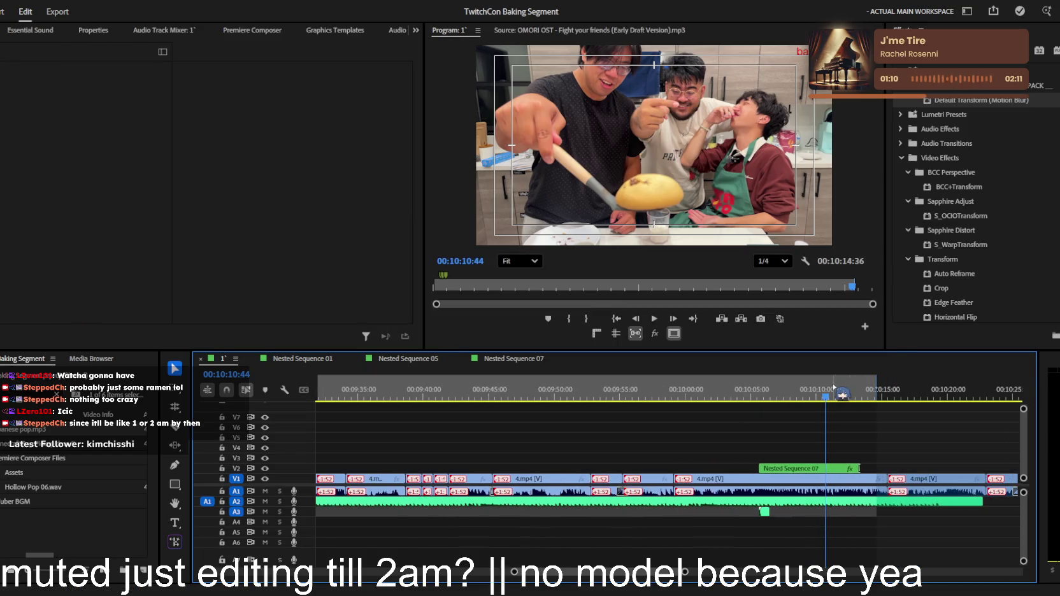
key(space)
scroll(854, 440, up, 3)
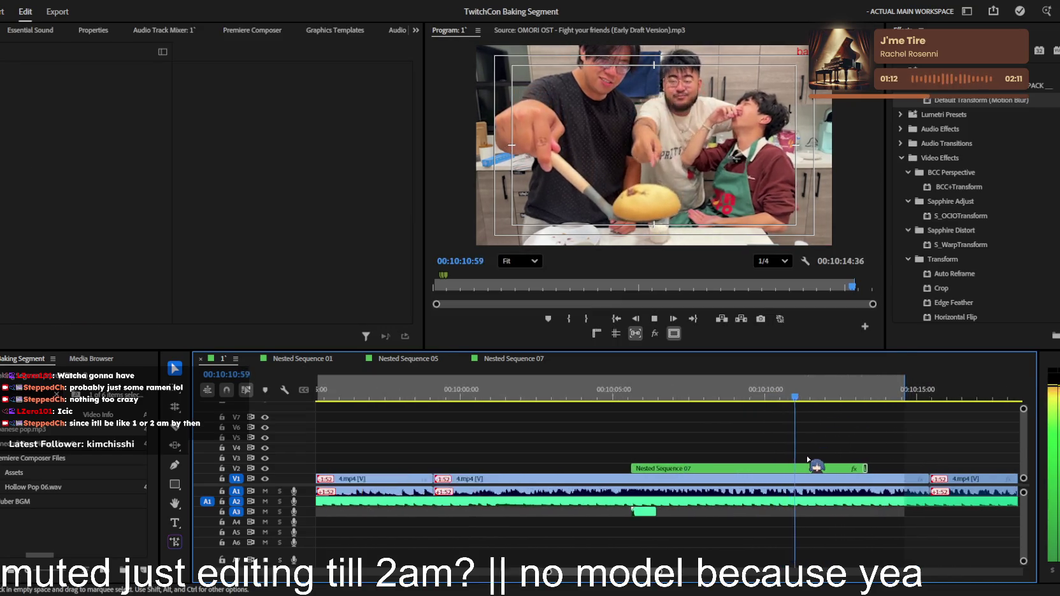
scroll(807, 459, down, 2)
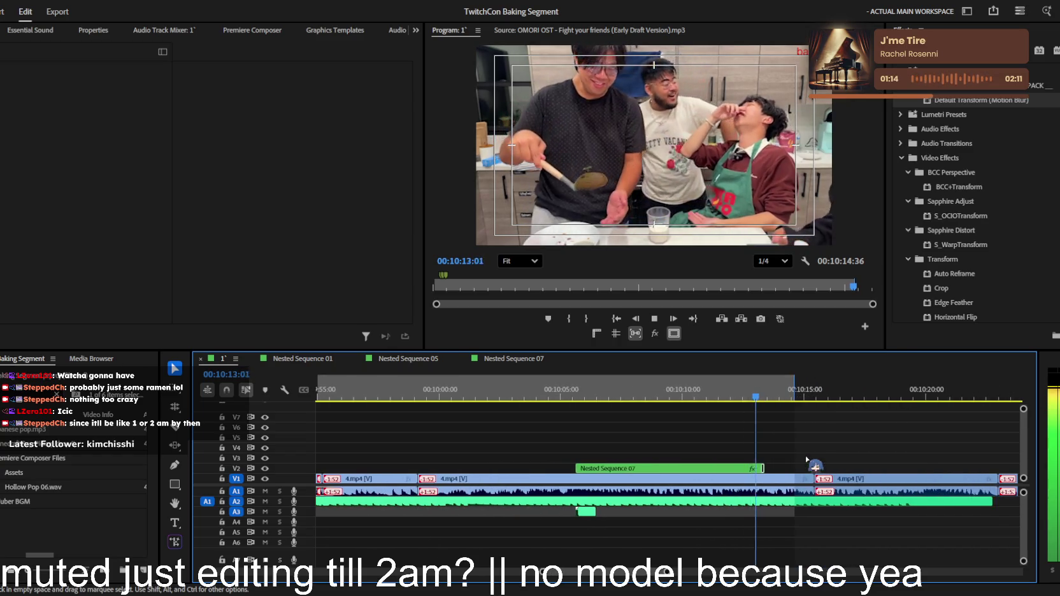
scroll(807, 456, down, 2)
scroll(807, 453, up, 1)
click(573, 389)
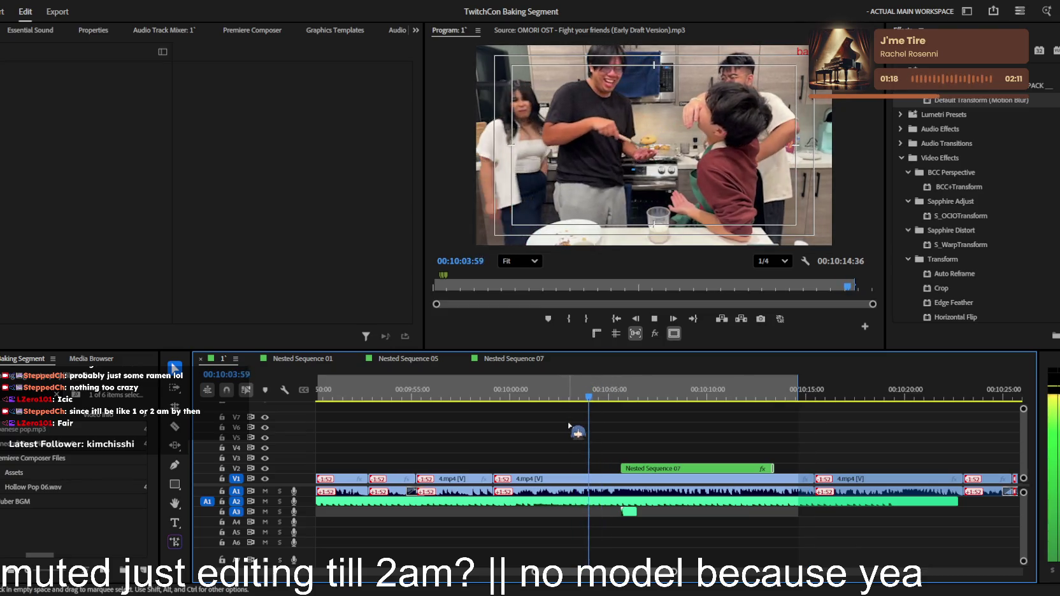
scroll(599, 437, up, 3)
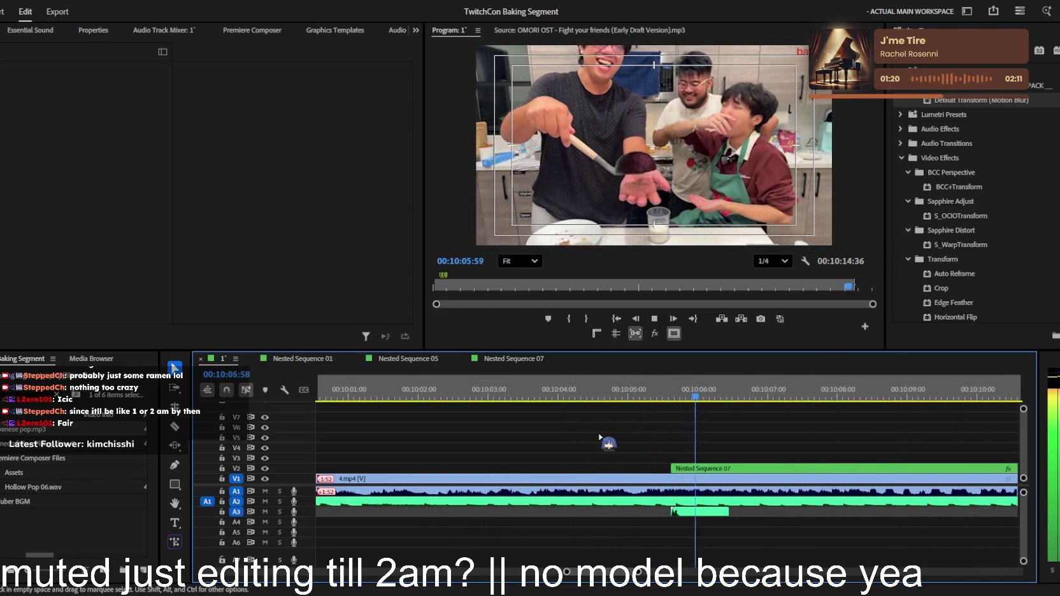
Place an adjustment layer on V3 spanning Nested Sequence 07 and preview it
double_click(14, 473)
mouse_move(33, 434)
mouse_down()
mouse_move(498, 444)
mouse_move(482, 460)
mouse_up()
drag(603, 458, 797, 458)
key(space)
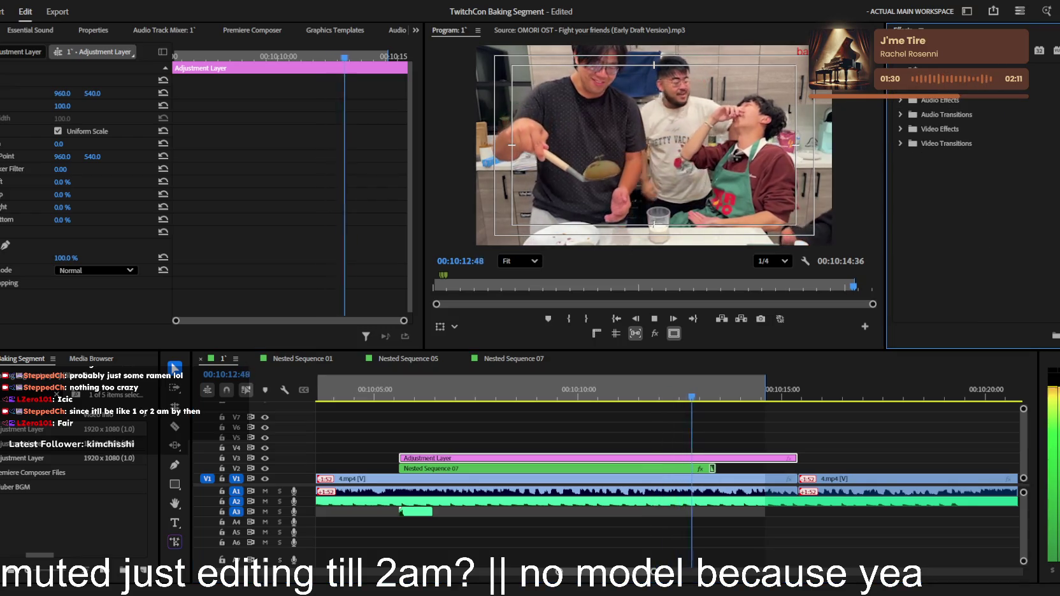
Apply the Constant Zoom to 110 effect to the adjustment layer and start previewing
text(constant)
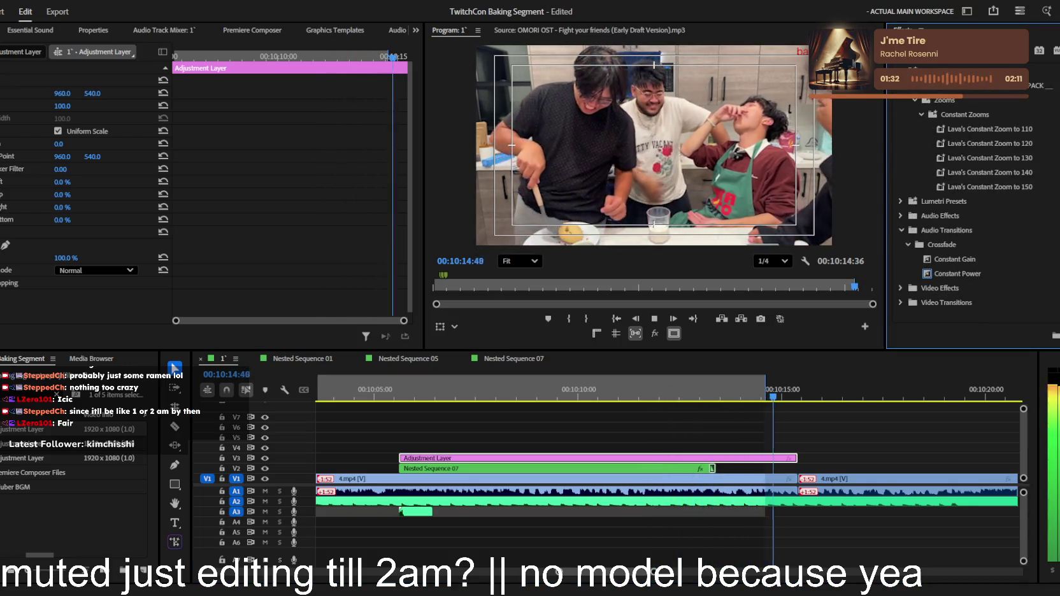
drag(947, 131, 615, 458)
click(415, 388)
key(space)
Watch the zoomed section and stop at the cut point with the Razor tool ready
key(equal)
key(equal)
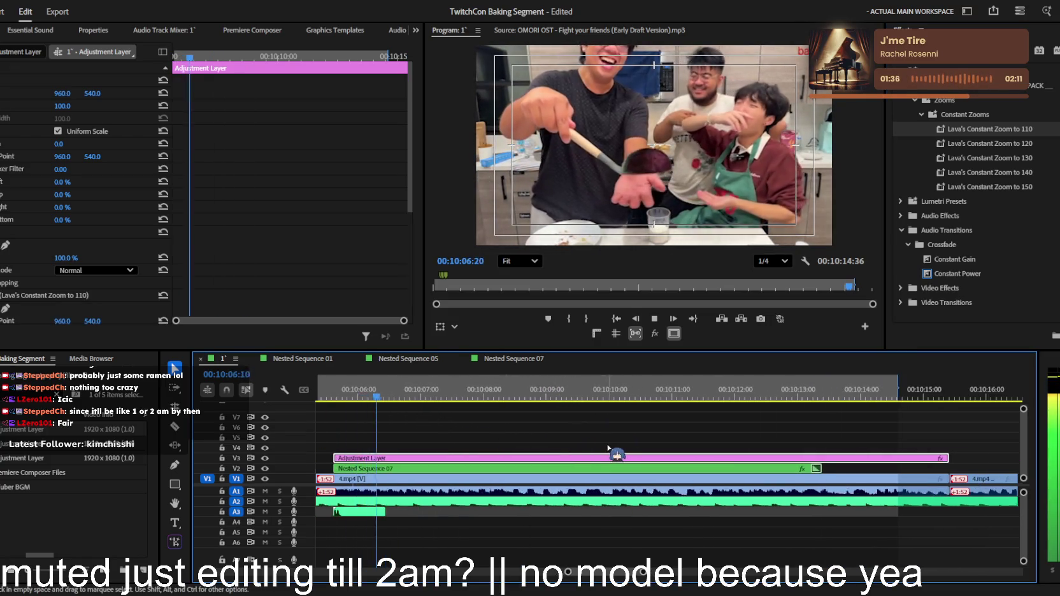
key(equal)
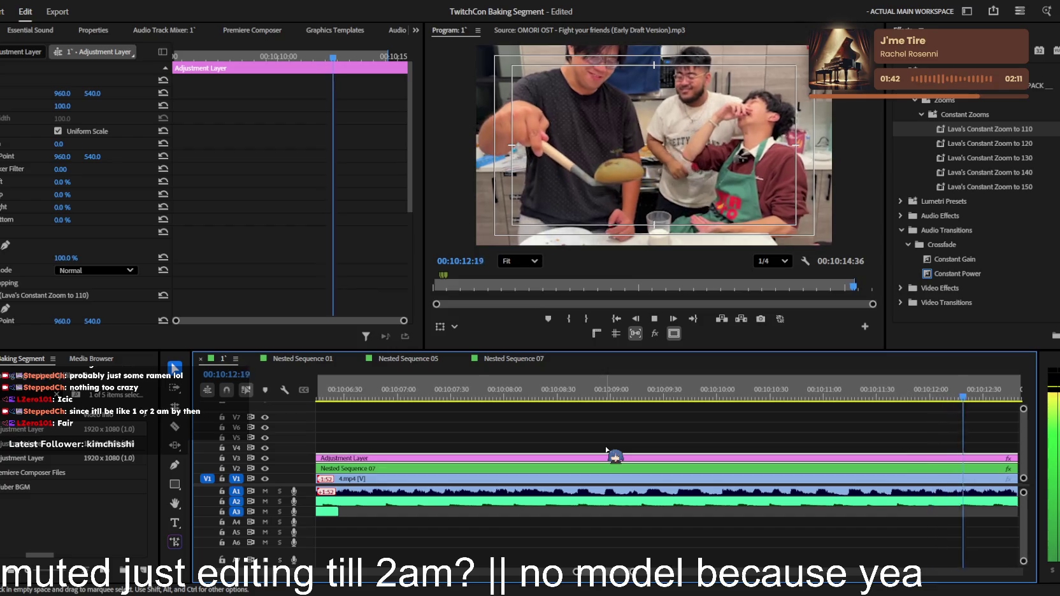
key(minus)
key(minus)
key(minus)
key(minus)
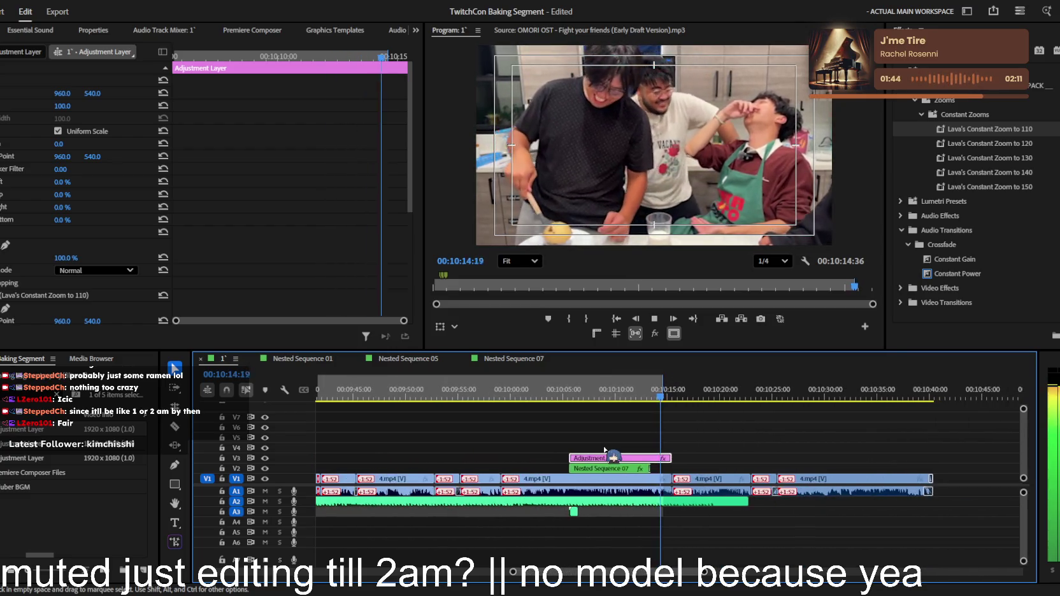
key(minus)
key(equal)
key(equal)
key(equal)
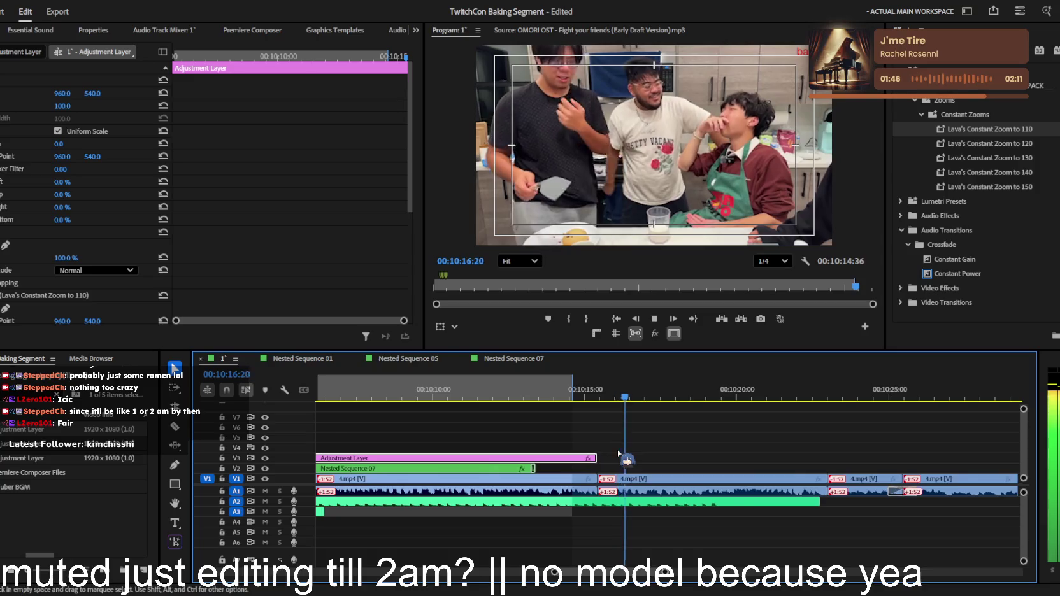
key(equal)
key(minus)
key(space)
key(c)
key(equal)
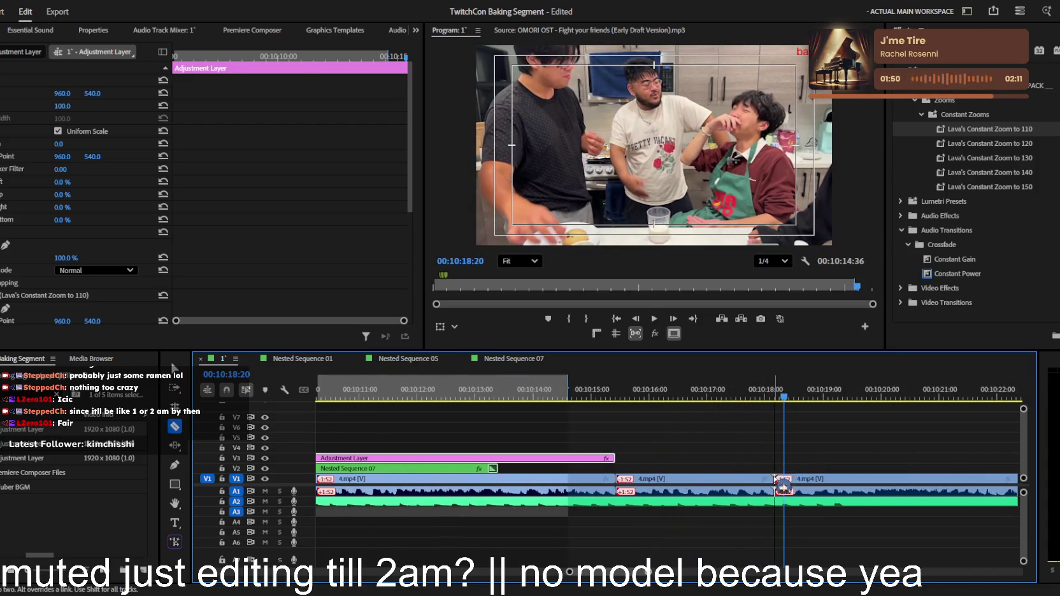
Split 4.mp4 at about 10:18:18 and shift the later piece's position left and down
click(777, 479)
key(v)
key(space)
drag(58, 93, 12, 93)
mouse_move(93, 93)
mouse_down()
mouse_move(127, 95)
mouse_move(38, 93)
mouse_up()
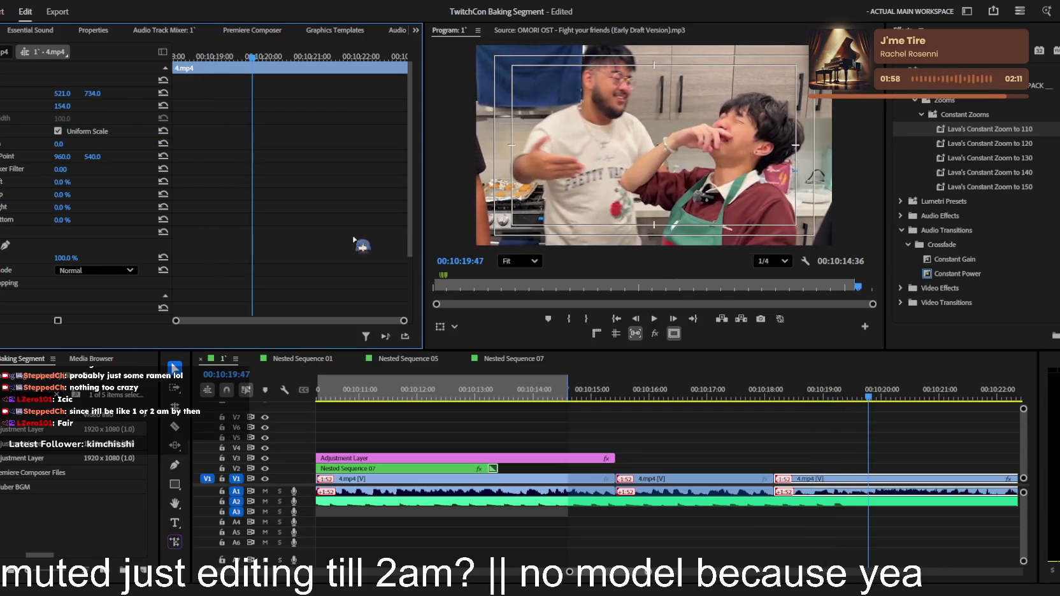
Nudge the framing back to position 588, 796 at scale 154 and play the reframed shot
mouse_move(853, 404)
mouse_down()
mouse_move(793, 402)
mouse_move(818, 399)
mouse_up()
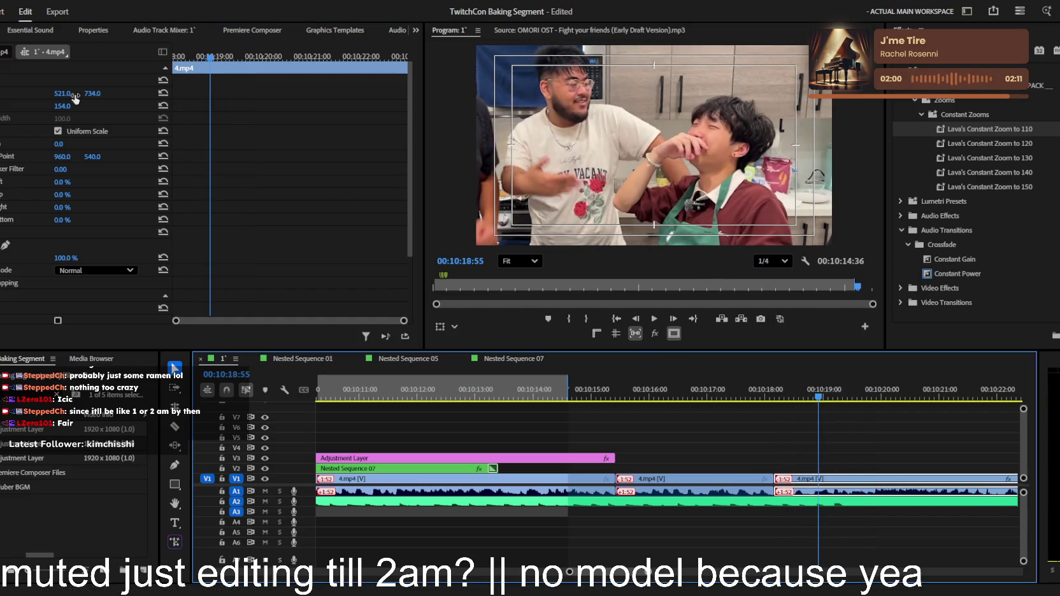
drag(62, 93, 134, 99)
key(space)
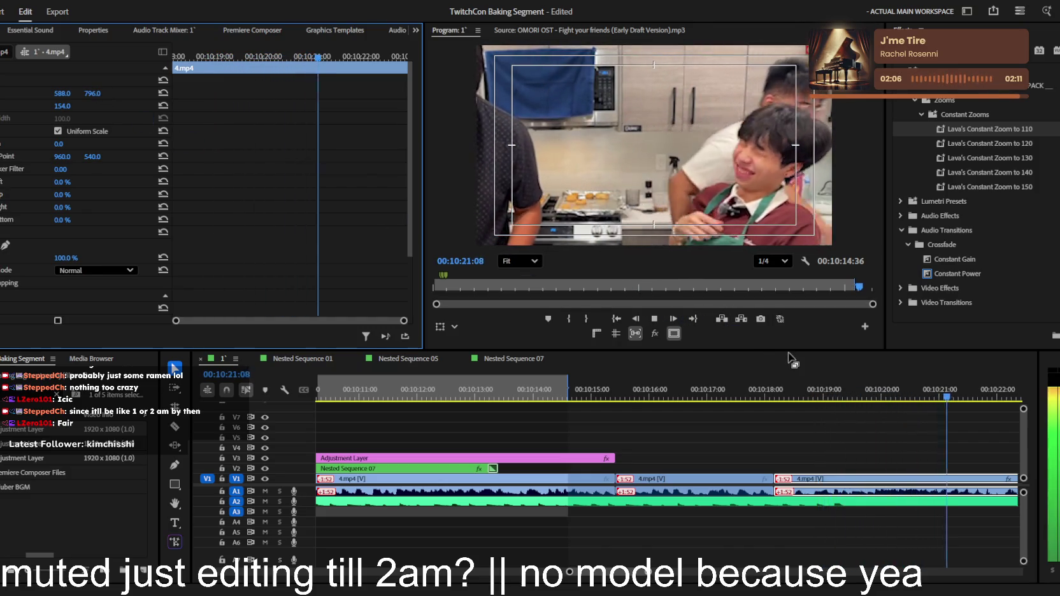
click(874, 431)
key(space)
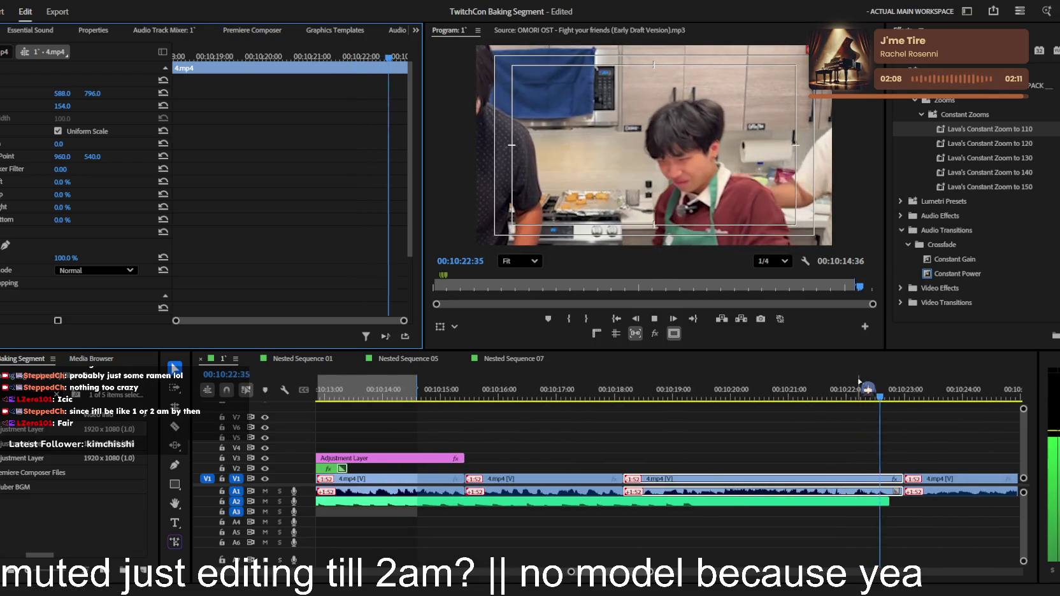
key(minus)
key(minus)
key(minus)
key(minus)
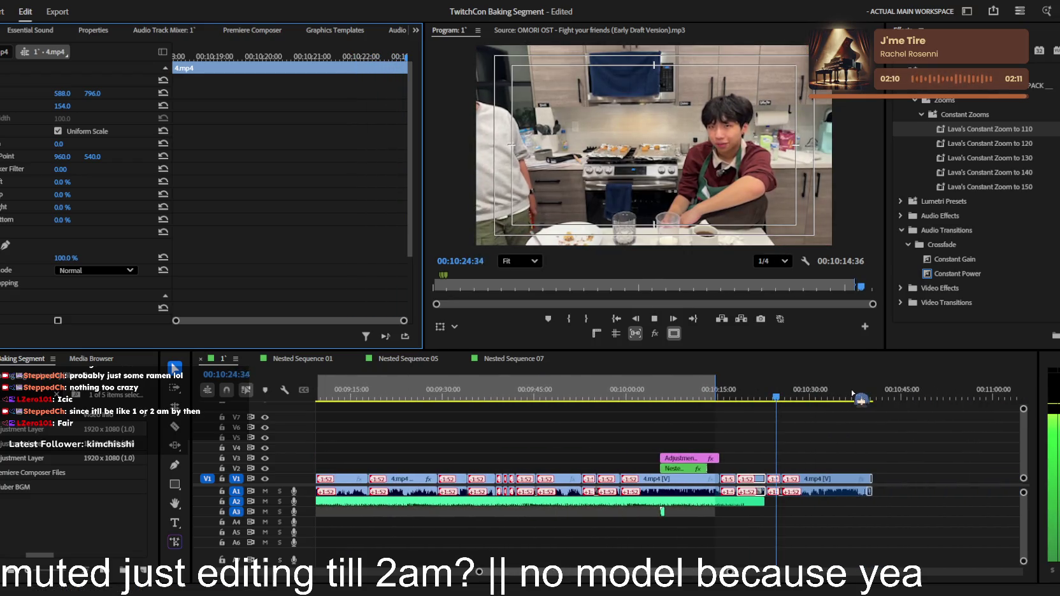
key(equal)
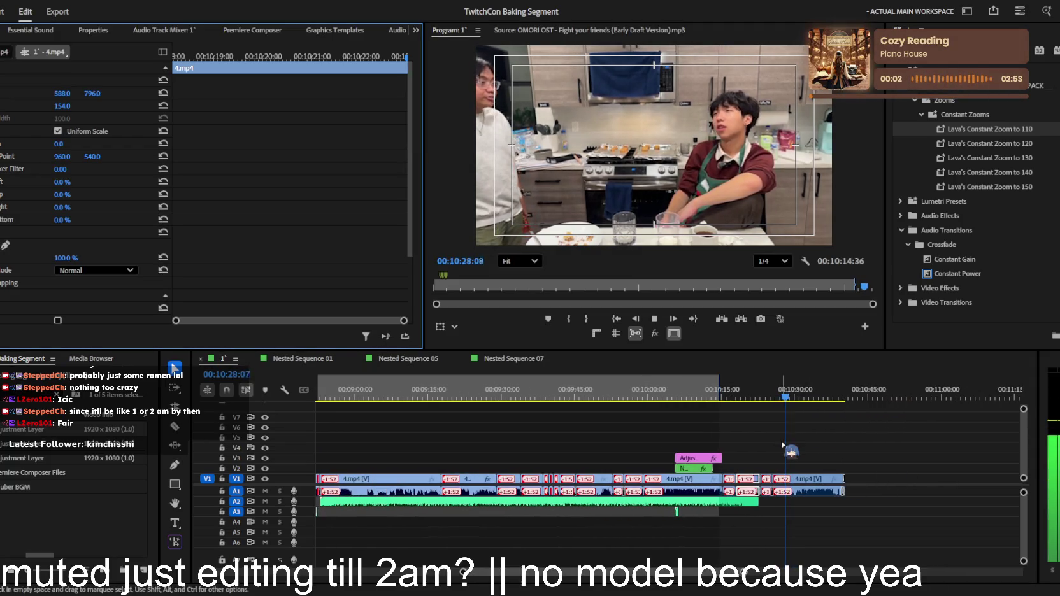
key(equal)
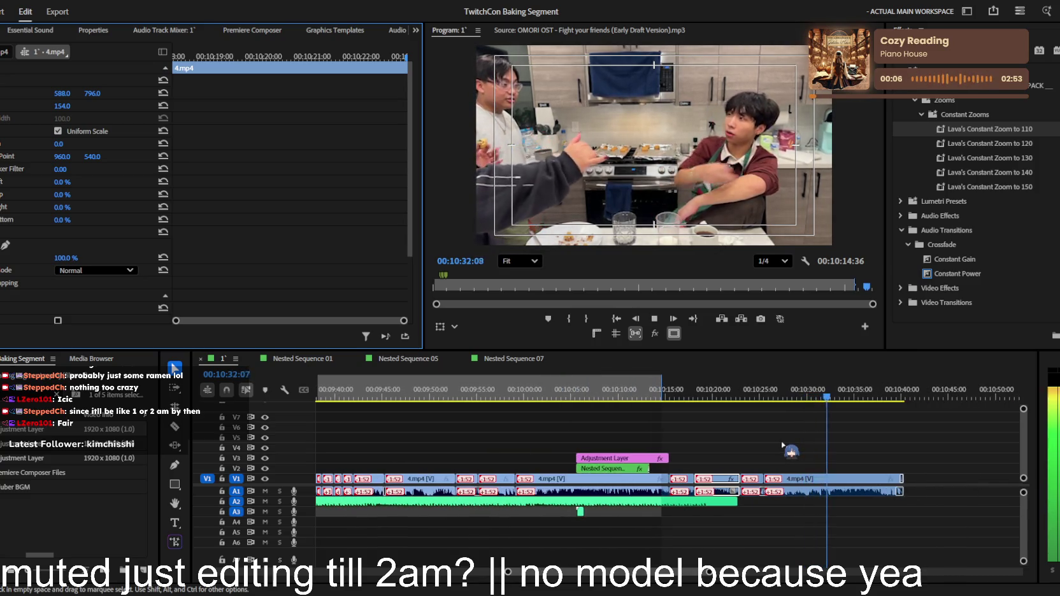
key(equal)
key(equal)
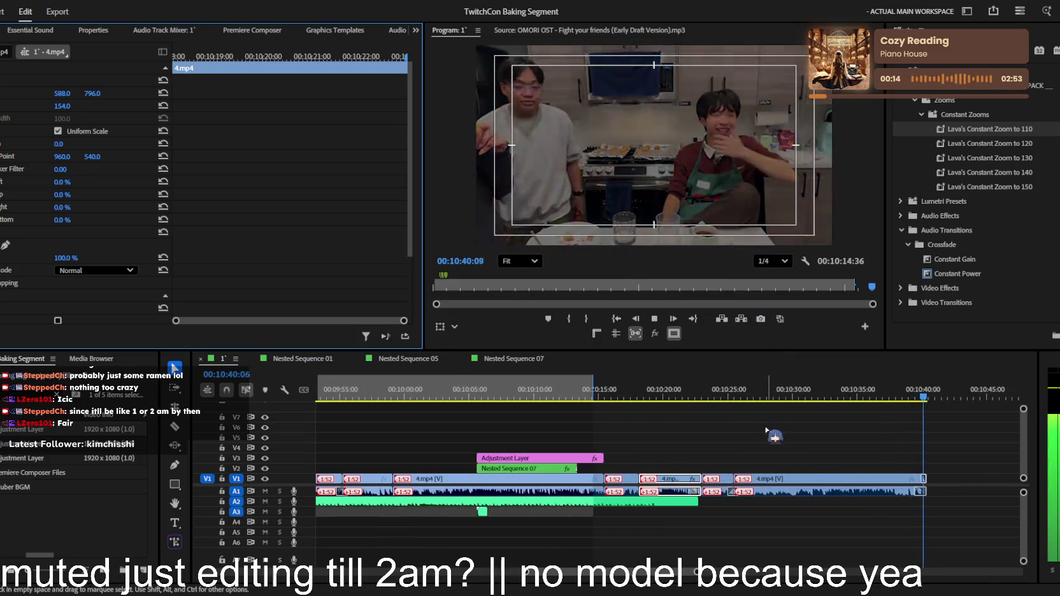
key(space)
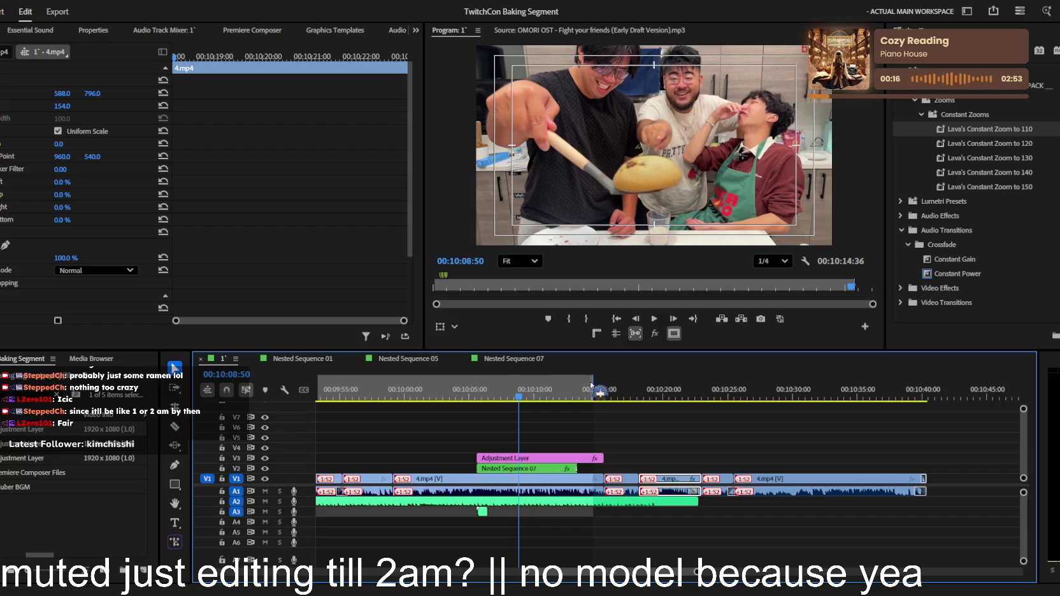
key(ctrl+z)
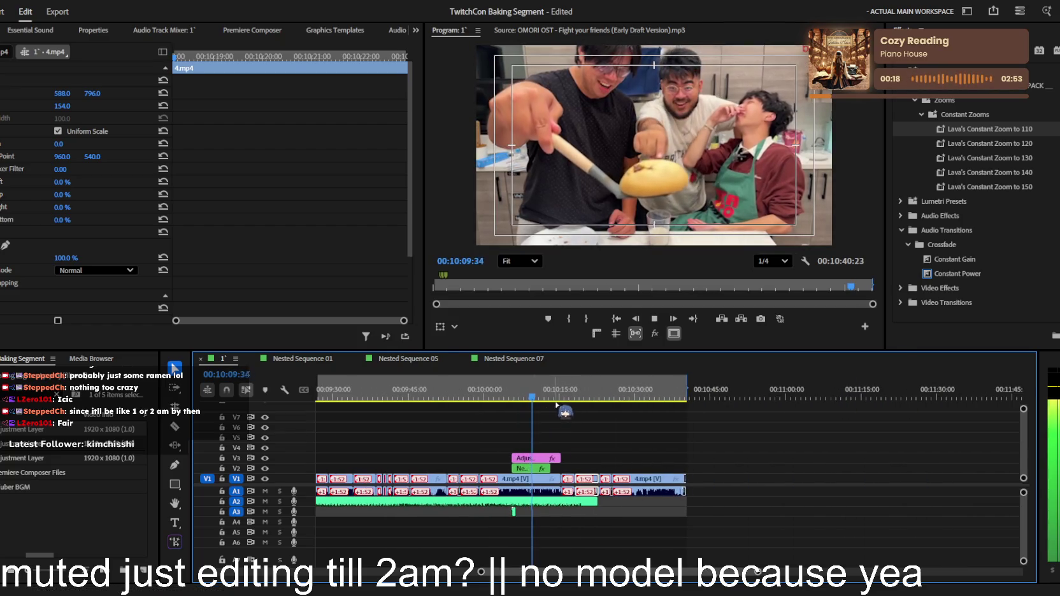
key(ctrl+z)
key(ctrl+z)
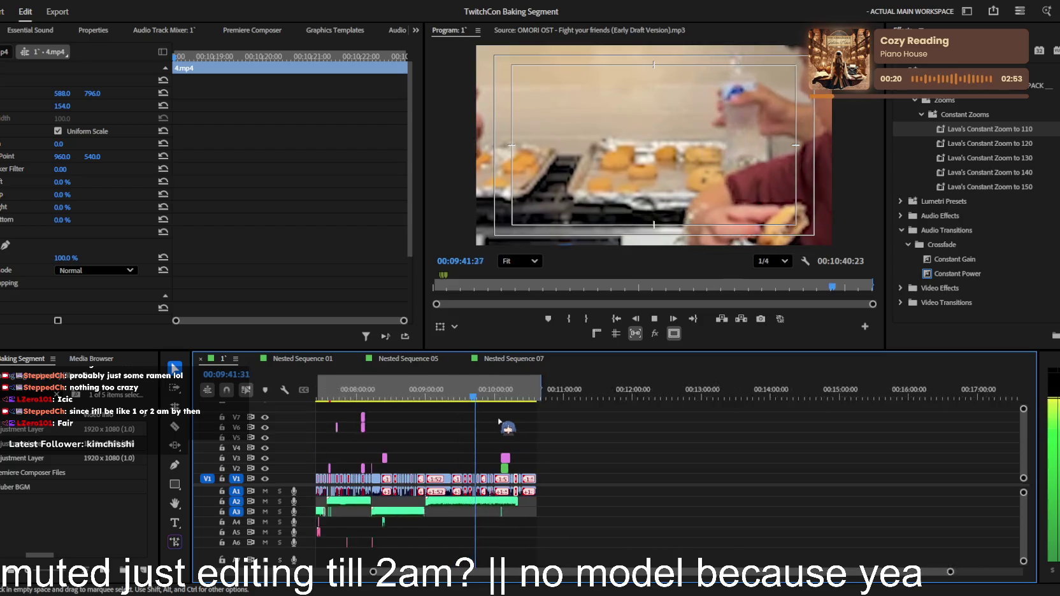
key(ctrl+z)
key(ctrl+z)
key(ctrl+z)
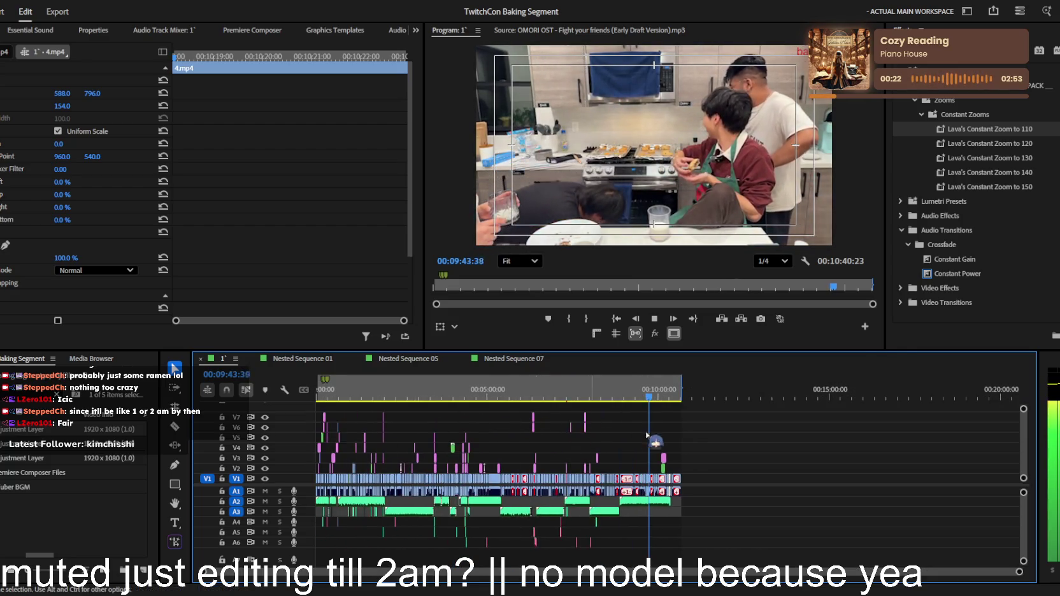
key(ctrl+z)
key(ctrl+z)
key(ctrl+z)
key(ctrl+z)
key(ctrl+z)
key(ctrl+z)
key(ctrl+z)
key(ctrl+z)
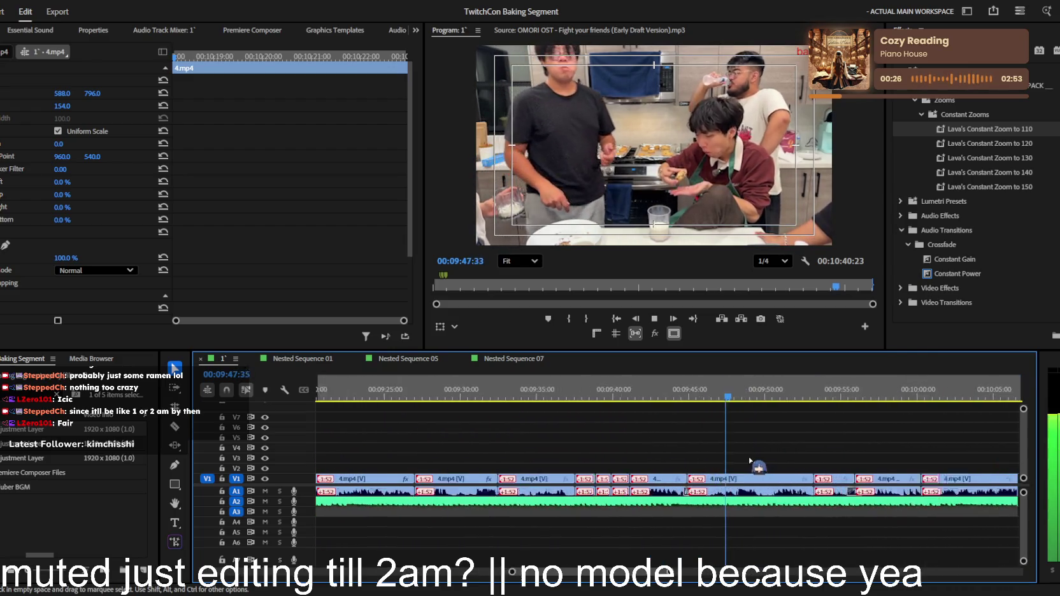
key(=)
key(=)
key(=)
key(space)
key(ctrl+z)
key(ctrl+z)
key(=)
key(space)
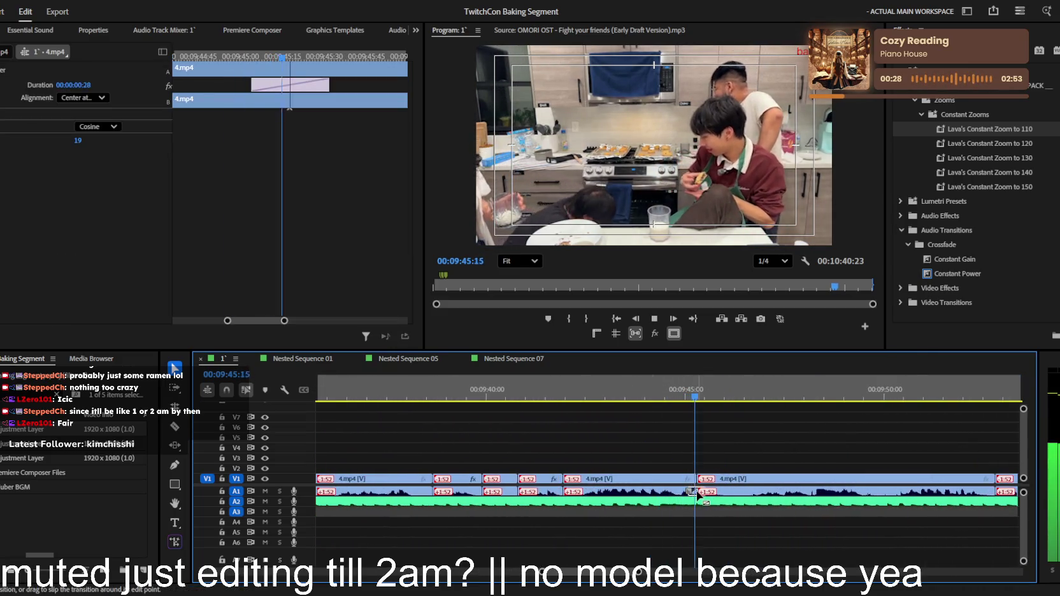
key(minus)
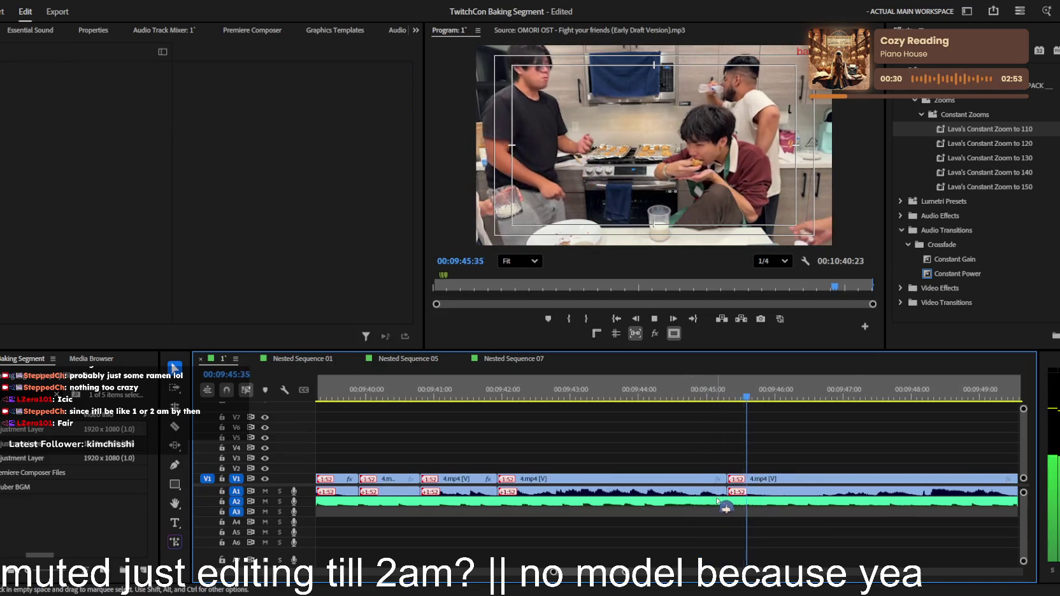
key(ctrl+z)
key(ctrl+z)
key(minus)
key(minus)
key(minus)
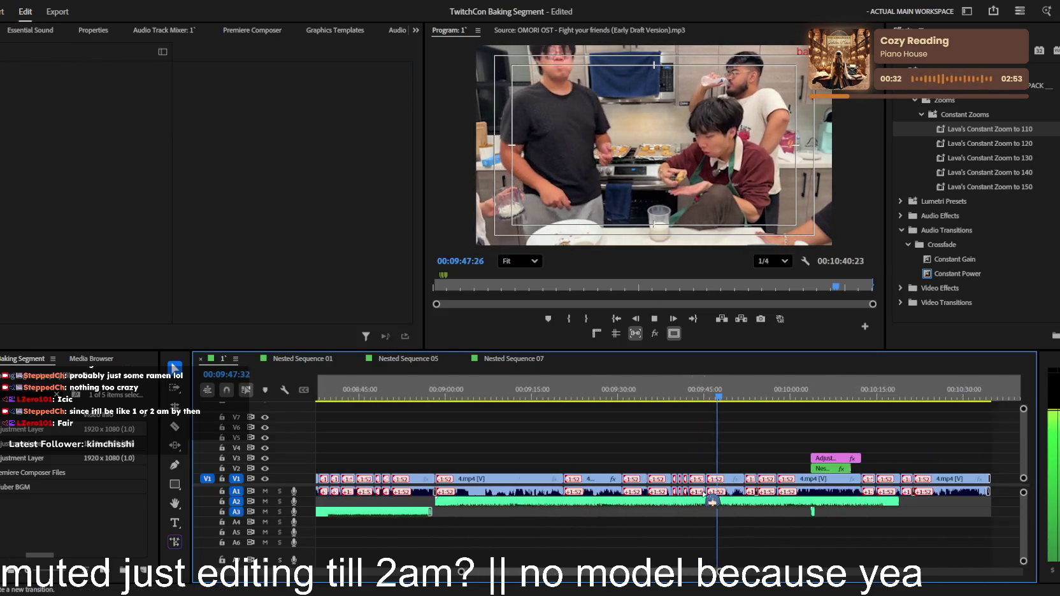
key(=)
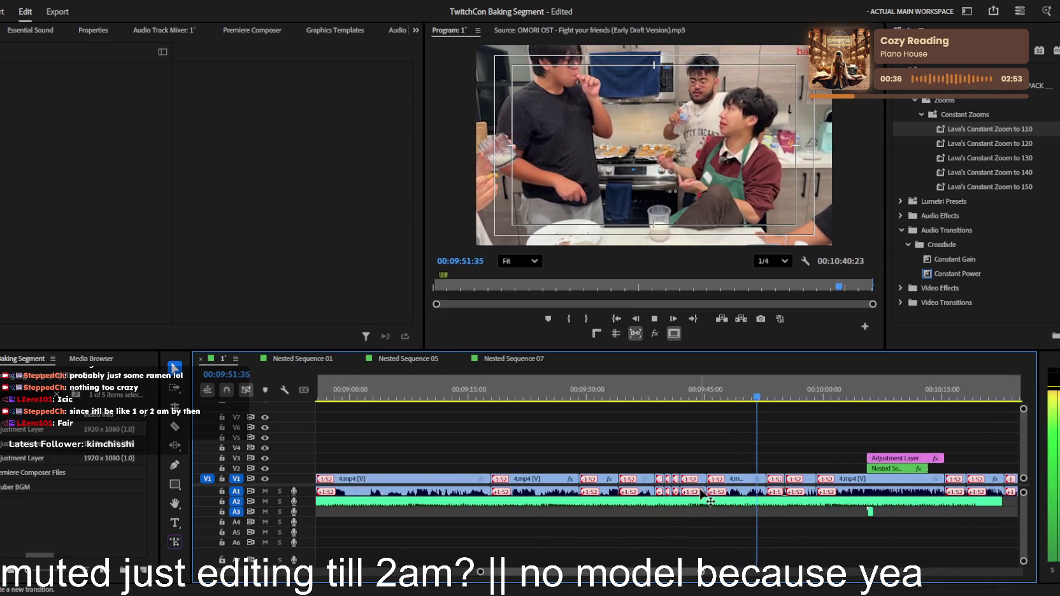
key(minus)
key(minus)
key(minus)
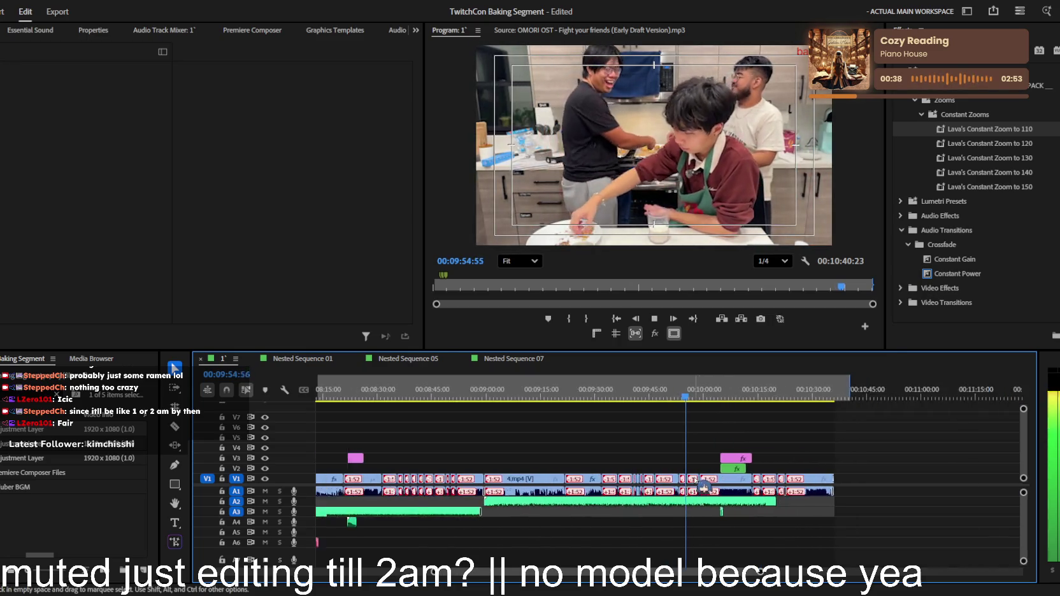
key(=)
key(=)
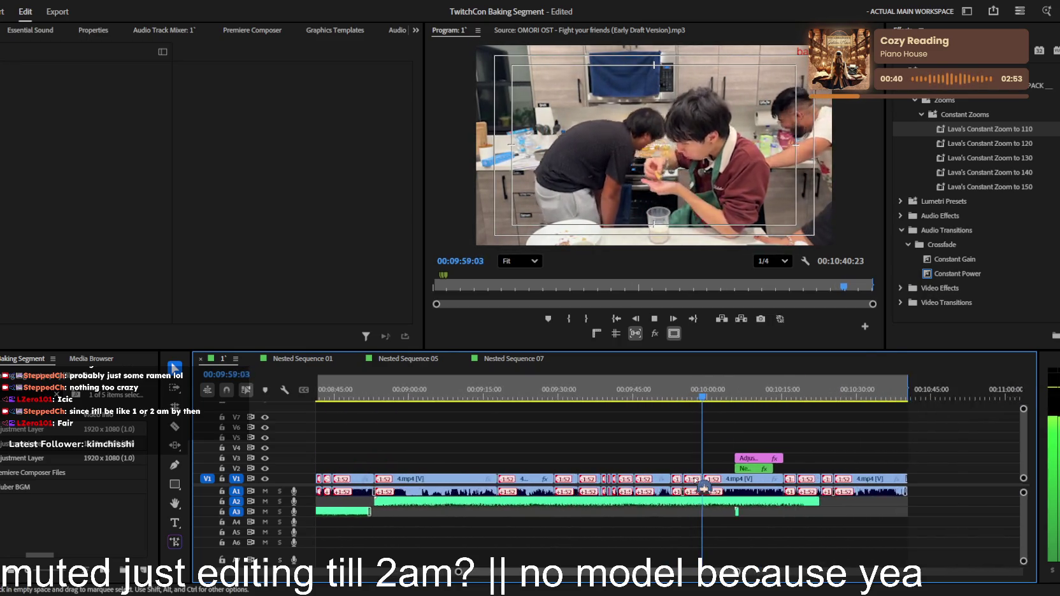
key(=)
key(=)
key(=)
key(=)
key(=)
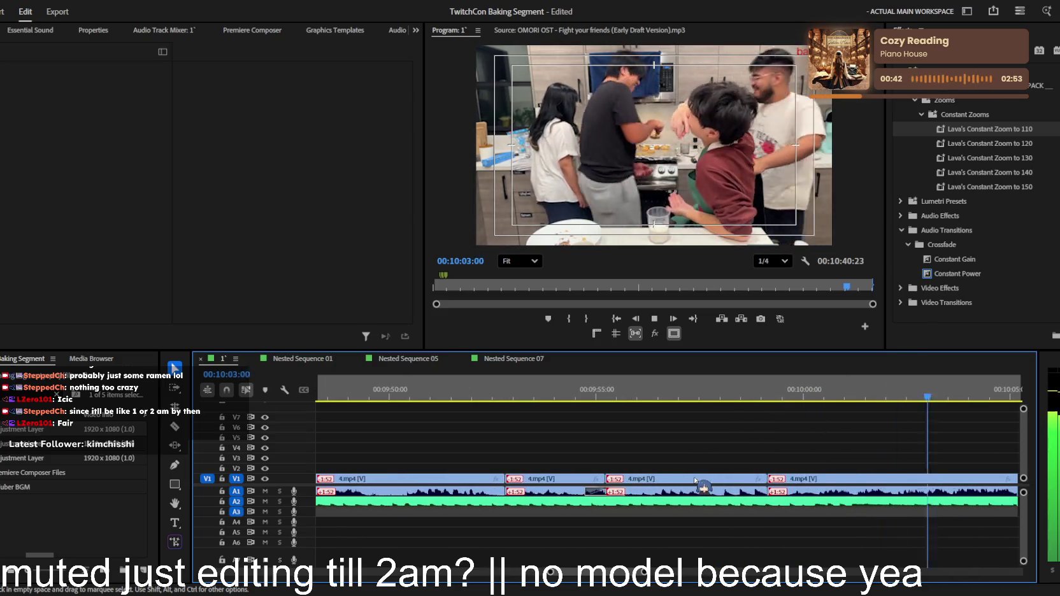
key(=)
key(=)
key(=)
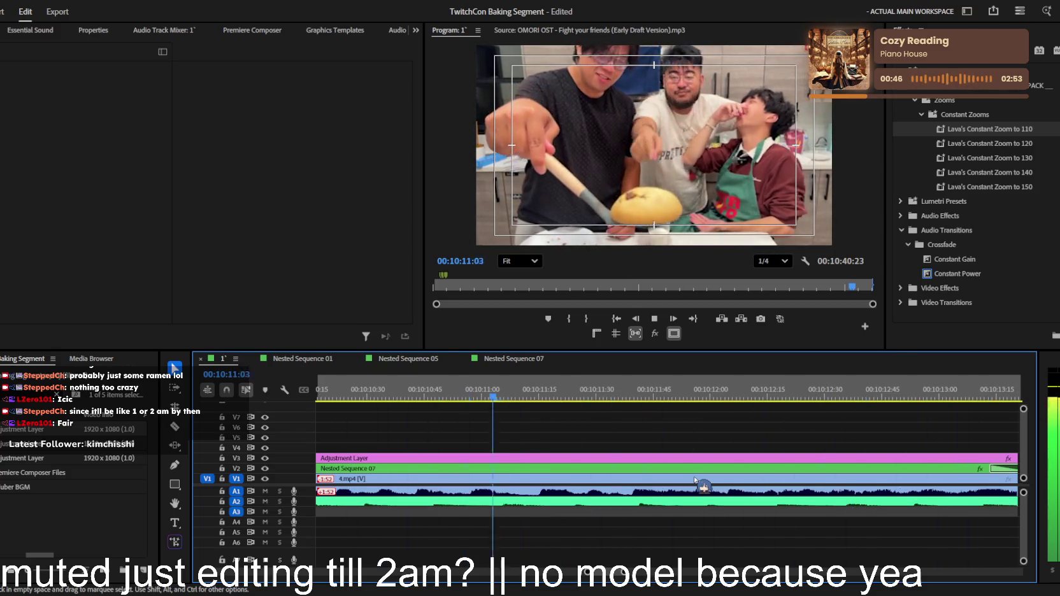
key(minus)
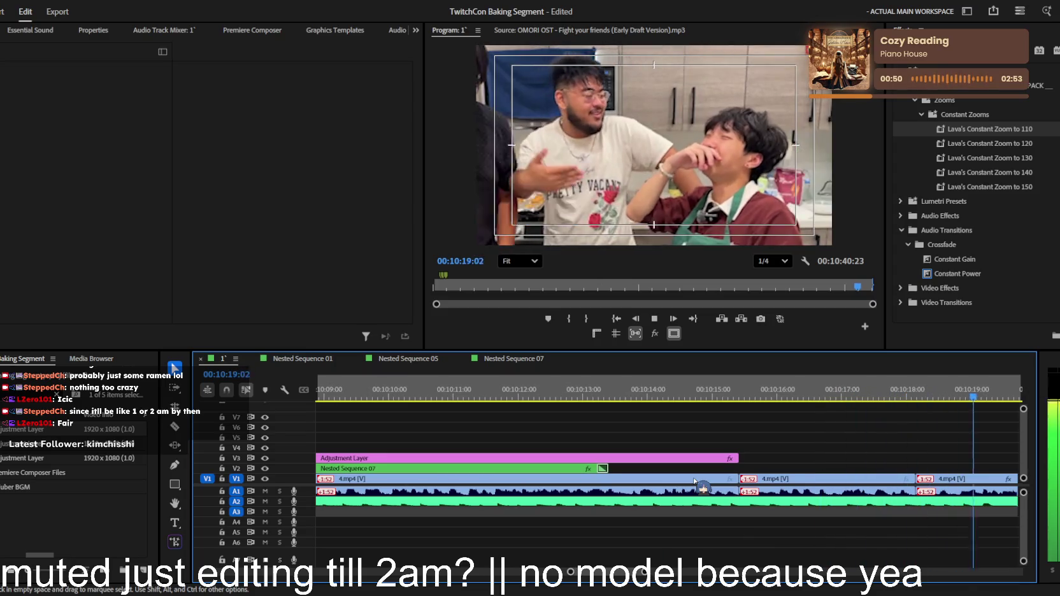
key(minus)
key(minus)
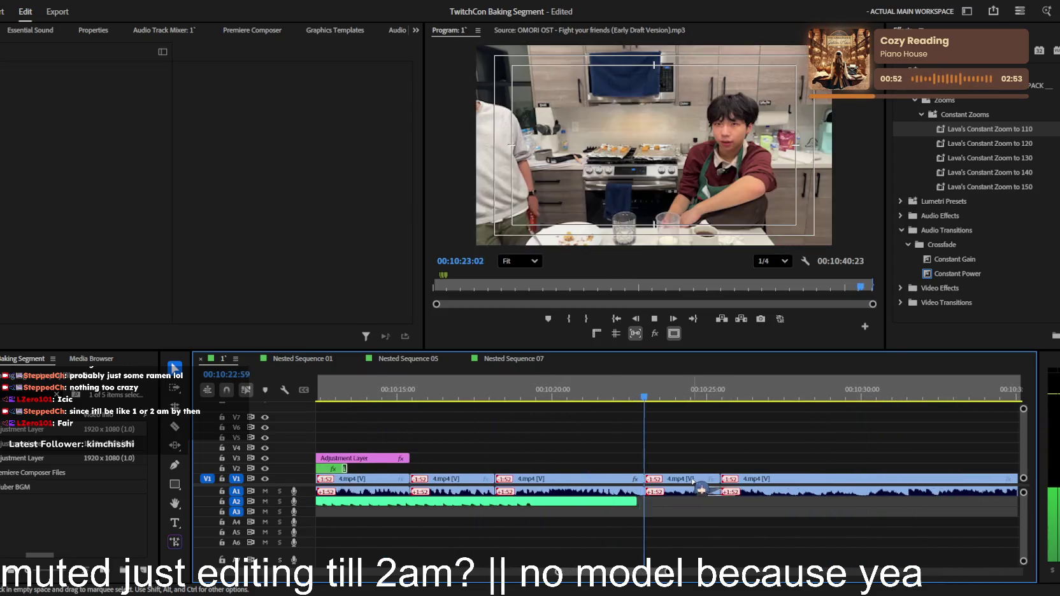
key(minus)
key(minus)
key(minus)
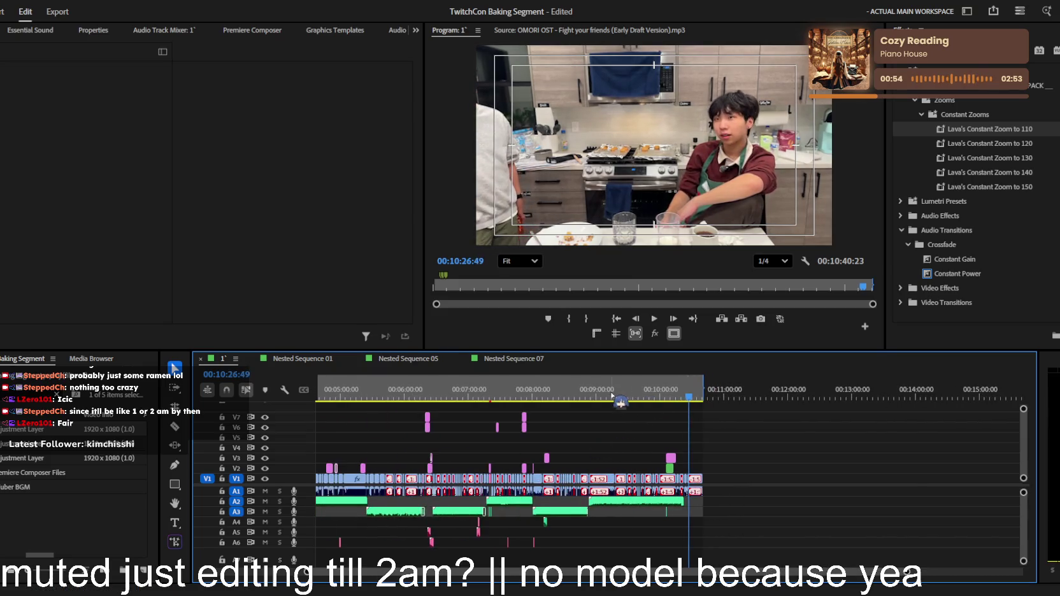
click(538, 391)
key(space)
key(equal)
key(equal)
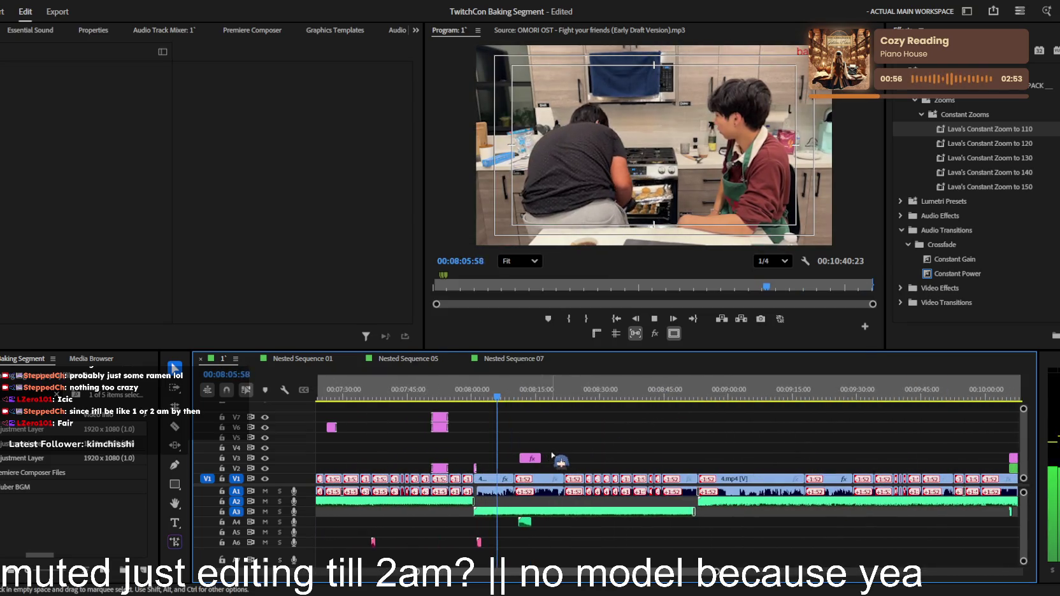
key(minus)
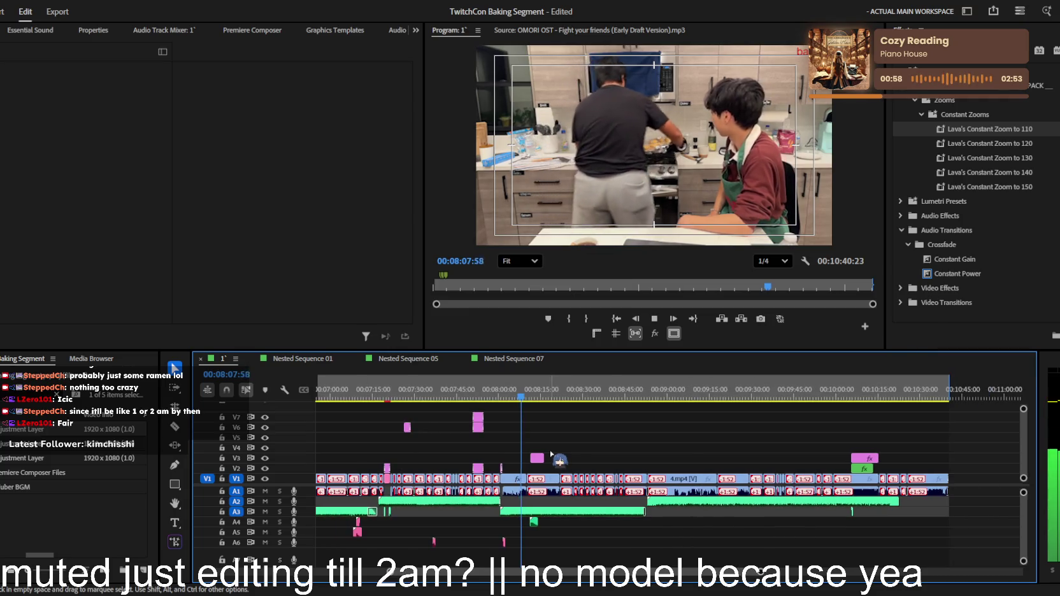
key(minus)
key(minus)
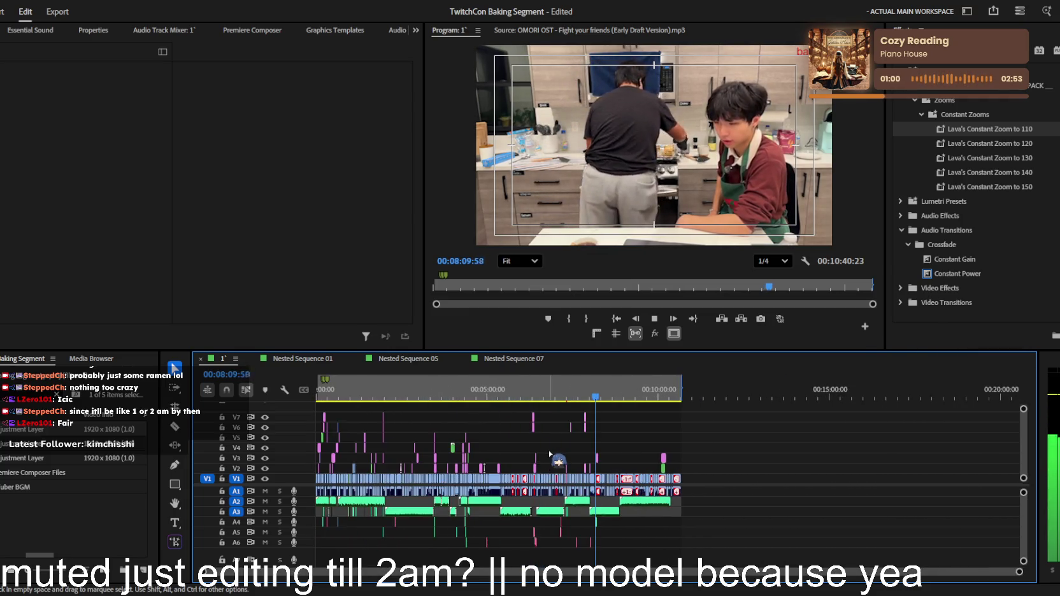
scroll(548, 449, up, 2)
scroll(573, 445, up, 2)
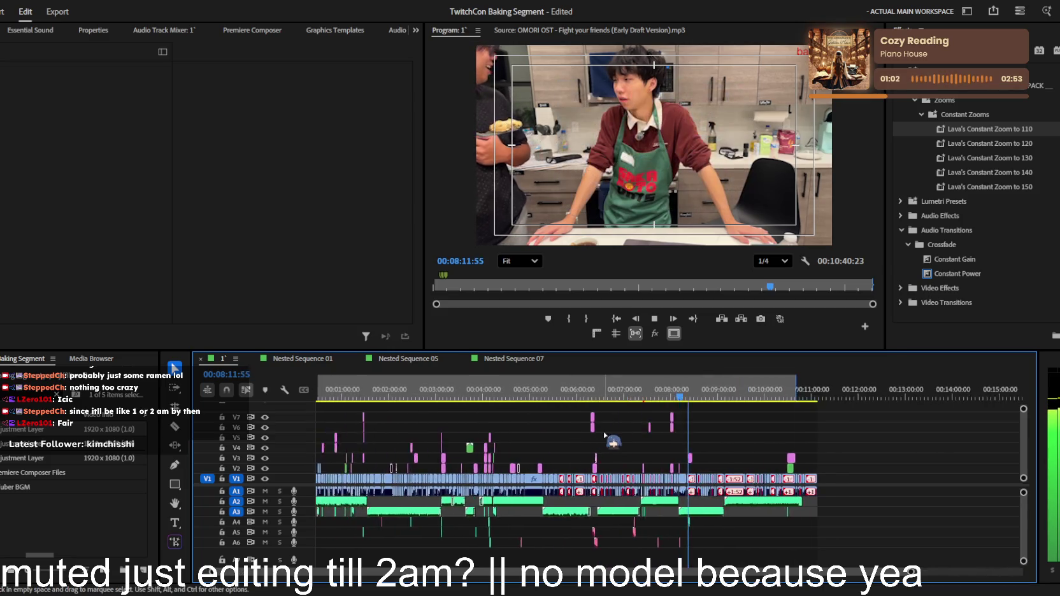
scroll(599, 443, up, 2)
scroll(627, 439, up, 2)
scroll(686, 449, up, 2)
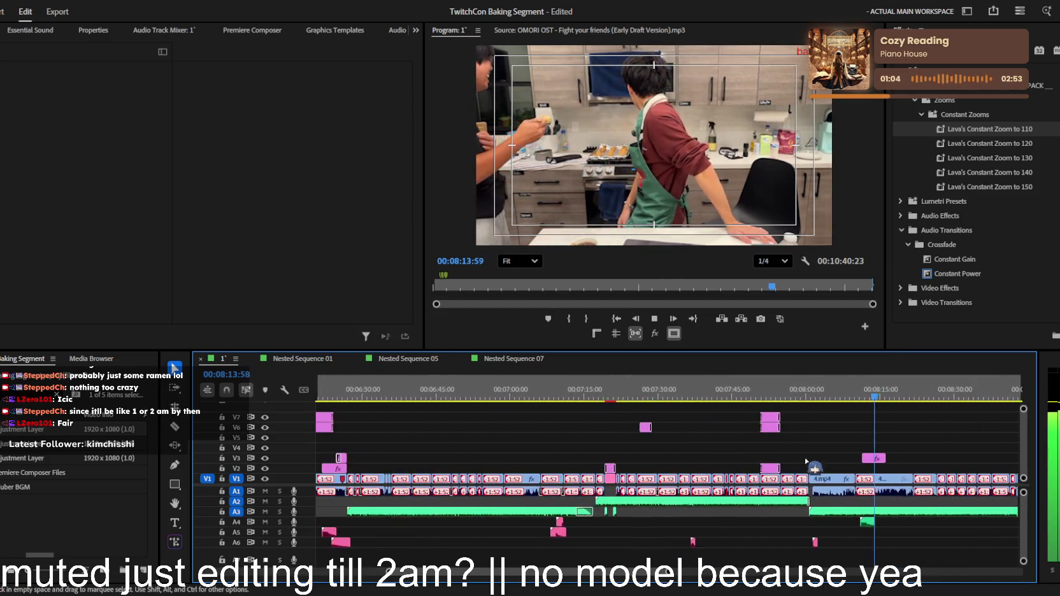
scroll(796, 454, up, 2)
click(909, 458)
Scroll pandesal.jpg's Effect Controls to show scale 150 and rewatch the section
scroll(213, 267, down, 2)
scroll(218, 267, down, 3)
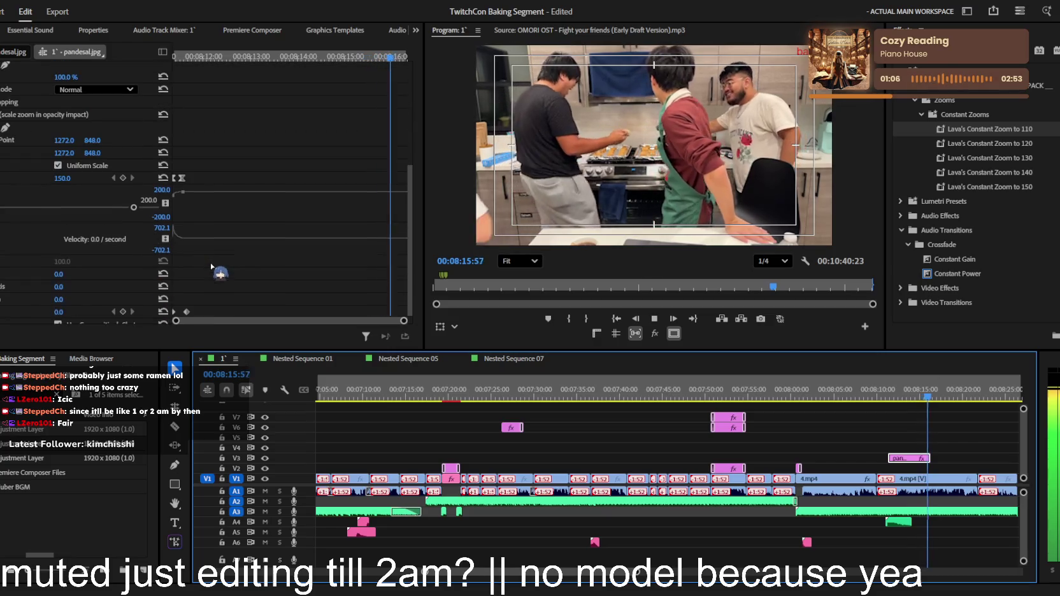
scroll(203, 287, down, 2)
key(Up)
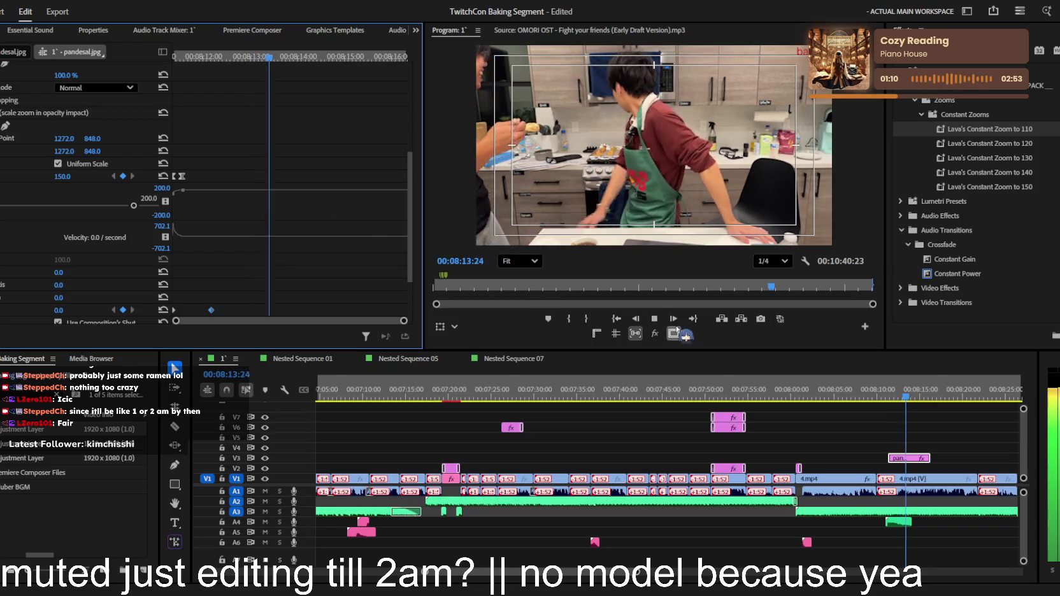
key(equal)
key(equal)
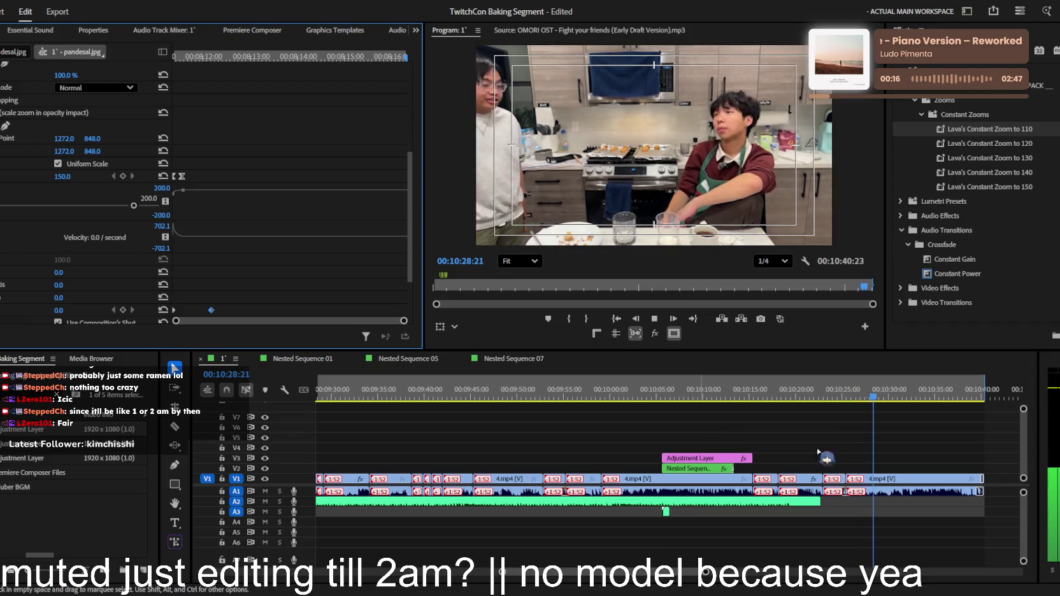
scroll(792, 447, down, 3)
scroll(791, 456, down, 3)
scroll(789, 468, down, 2)
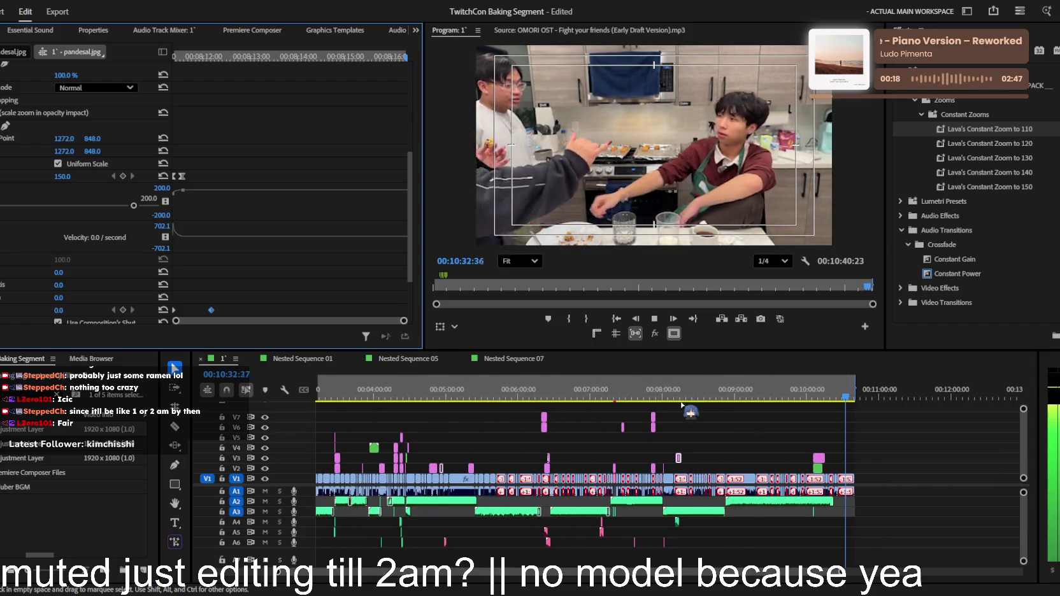
drag(682, 400, 553, 391)
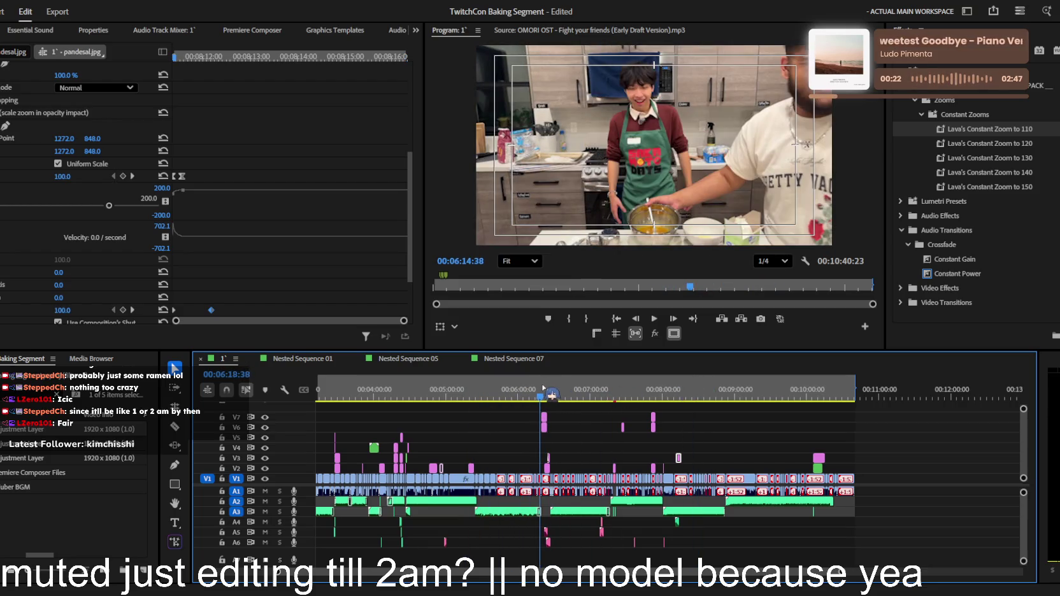
scroll(567, 414, up, 2)
key(space)
scroll(586, 420, up, 2)
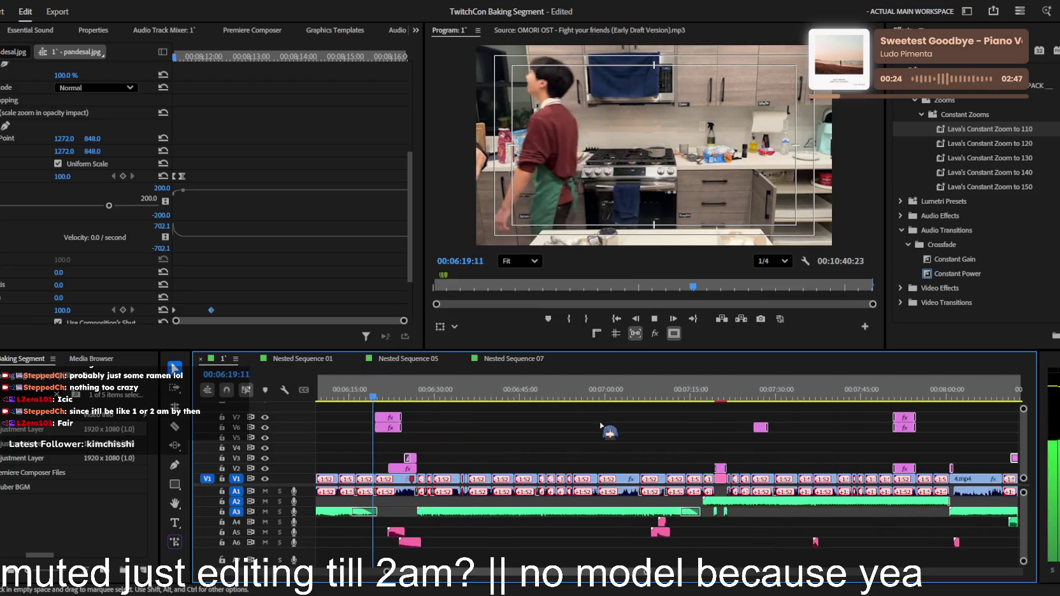
scroll(598, 424, up, 2)
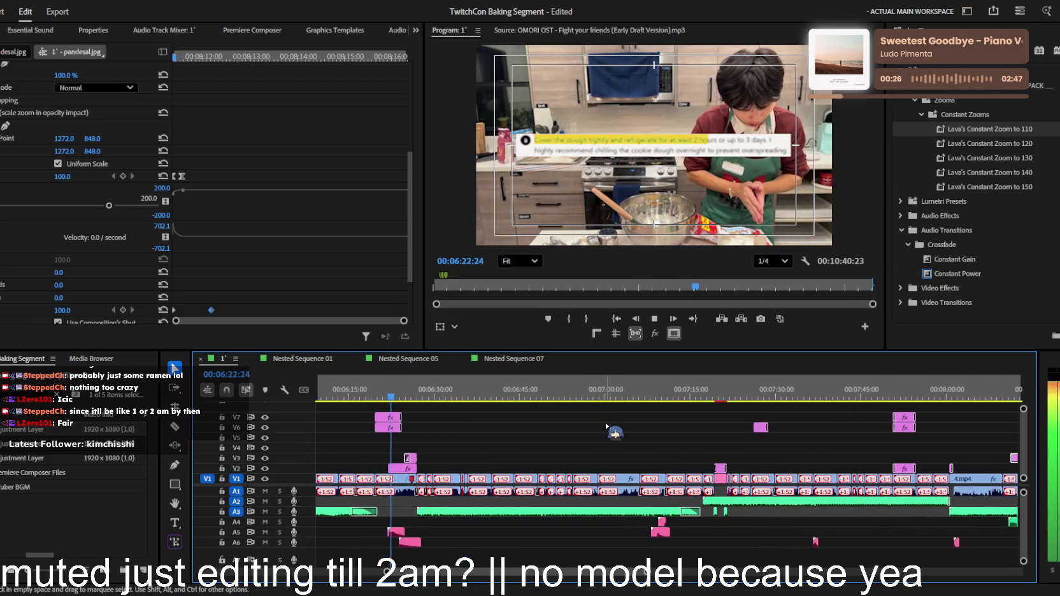
scroll(609, 425, up, 2)
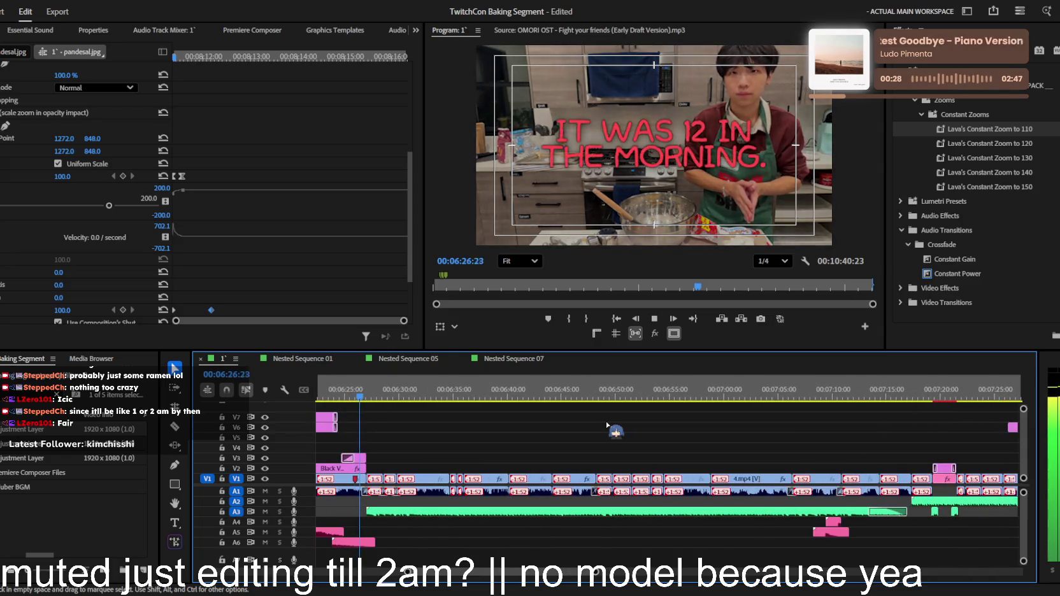
scroll(611, 425, down, 1)
scroll(614, 424, down, 1)
scroll(618, 422, down, 1)
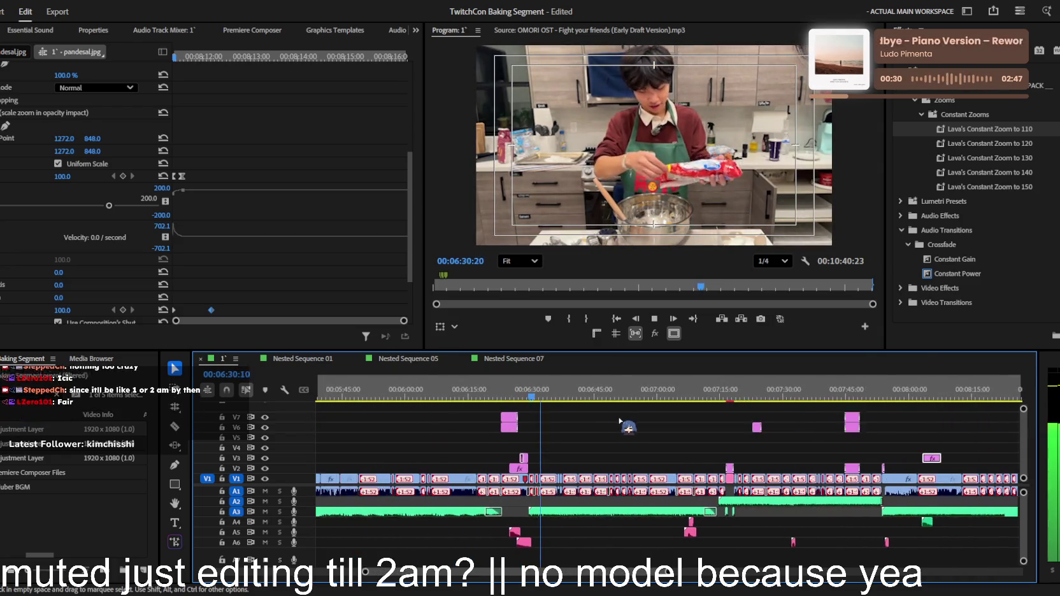
scroll(621, 421, down, 1)
scroll(621, 420, down, 1)
key(space)
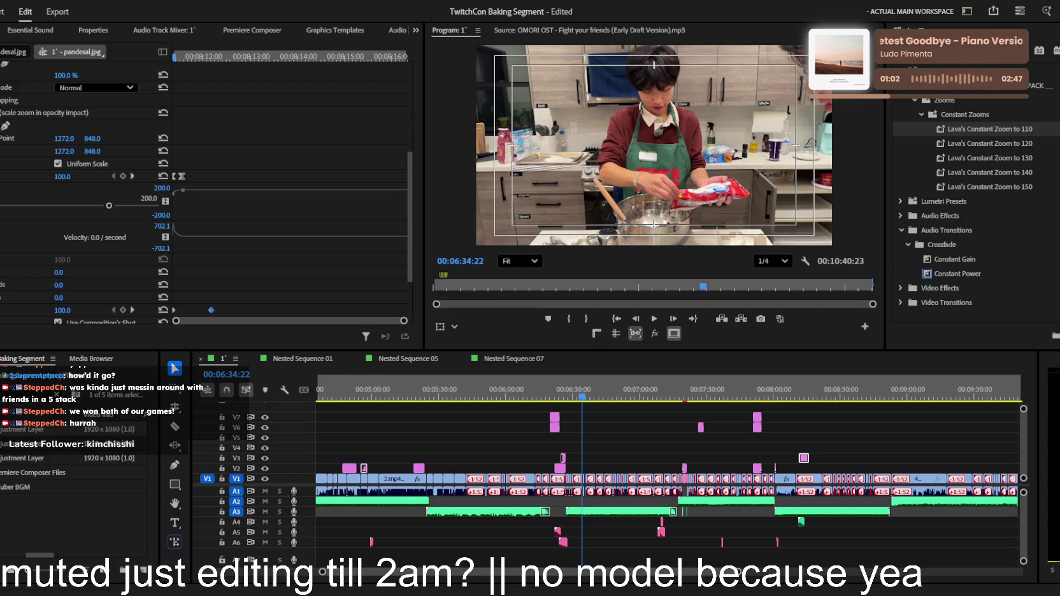
key(backslash)
Save the project and play from the start to the 'IT WAS 12 IN THE MORNING.' title
click(620, 436)
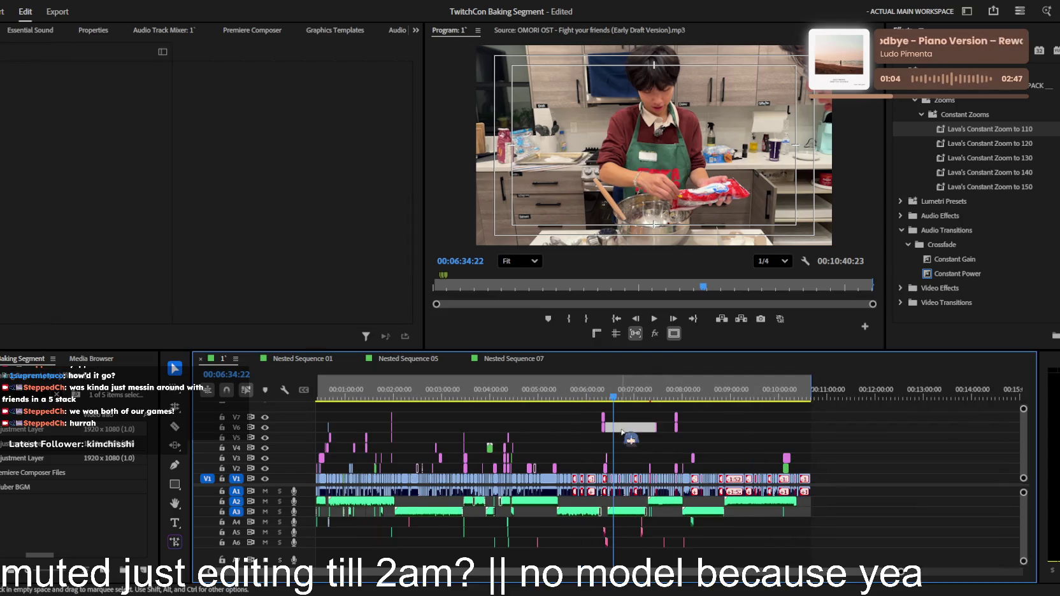
key(ctrl+s)
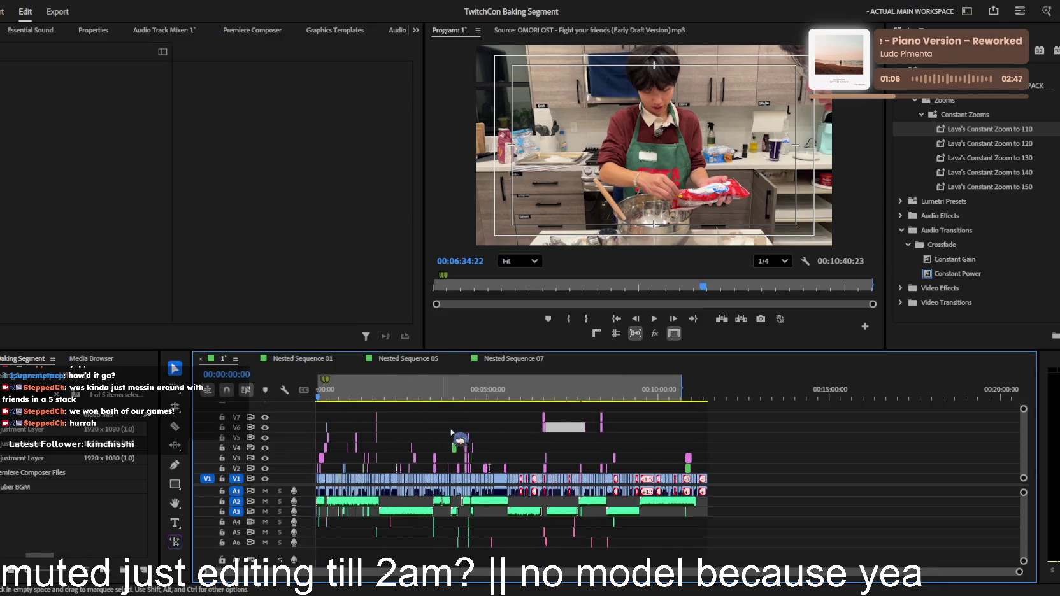
key(backslash)
key(Home)
key(space)
key(equal)
key(equal)
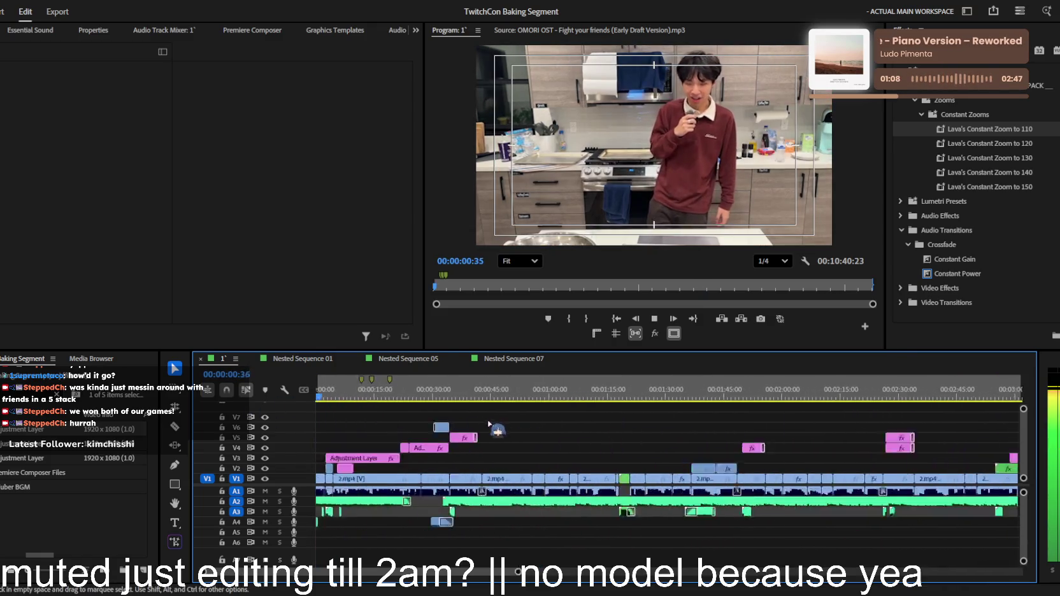
key(equal)
key(equal)
key(equal)
key(equal)
key(equal)
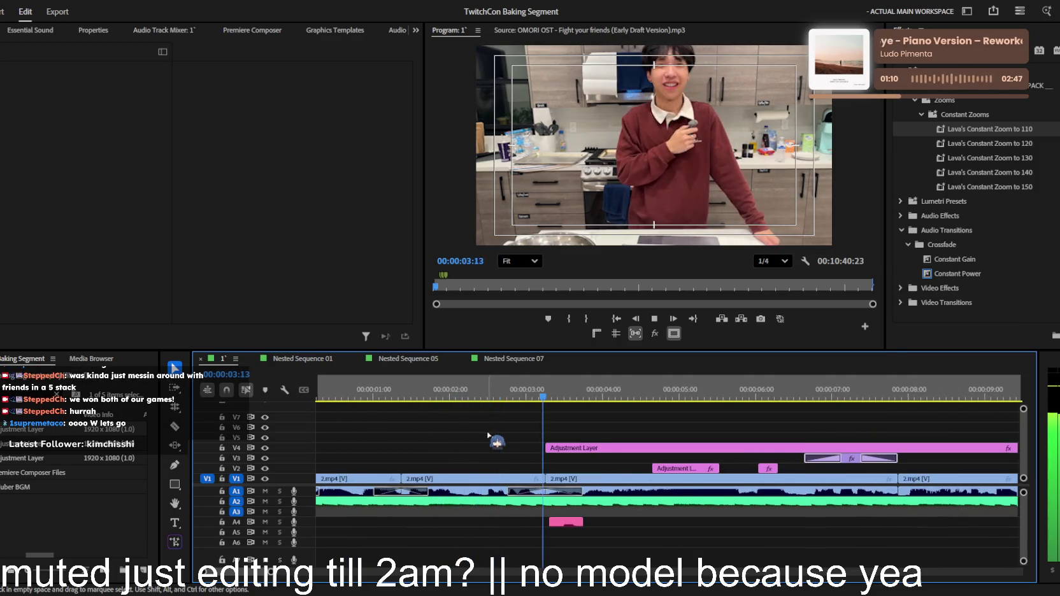
key(minus)
key(minus)
key(minus)
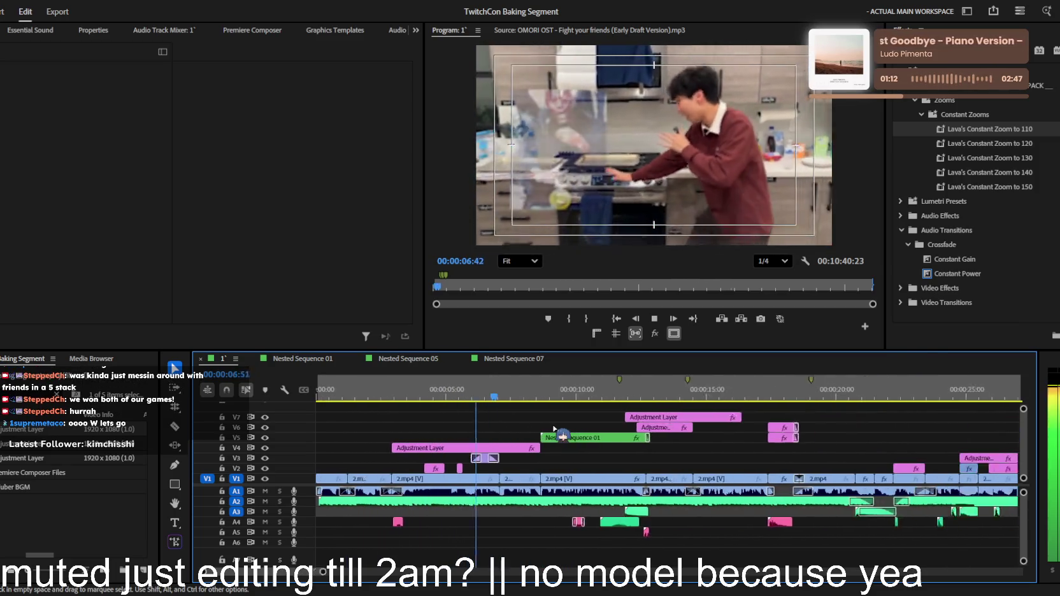
key(minus)
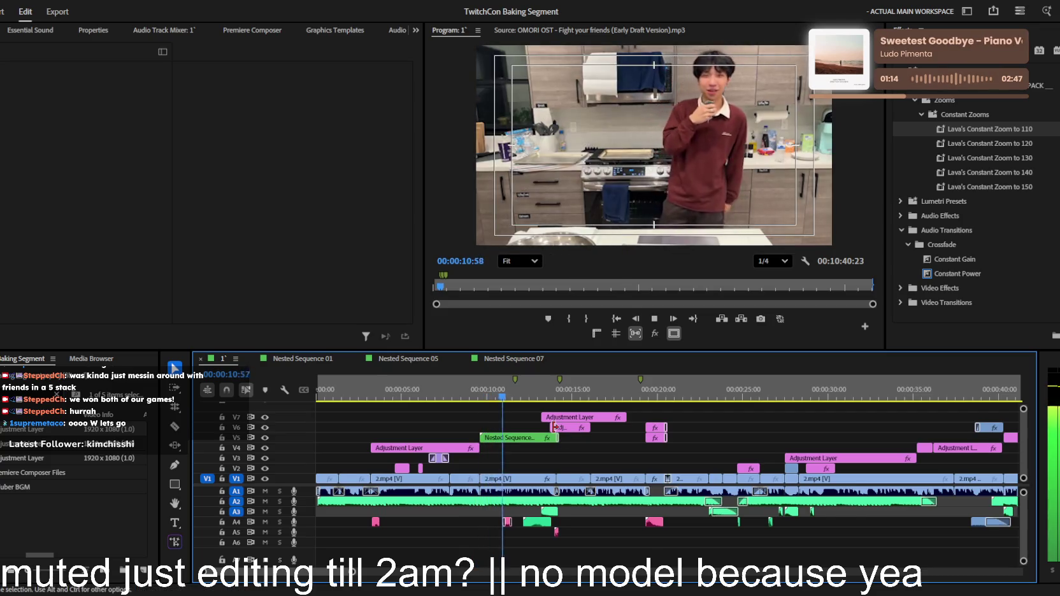
key(equal)
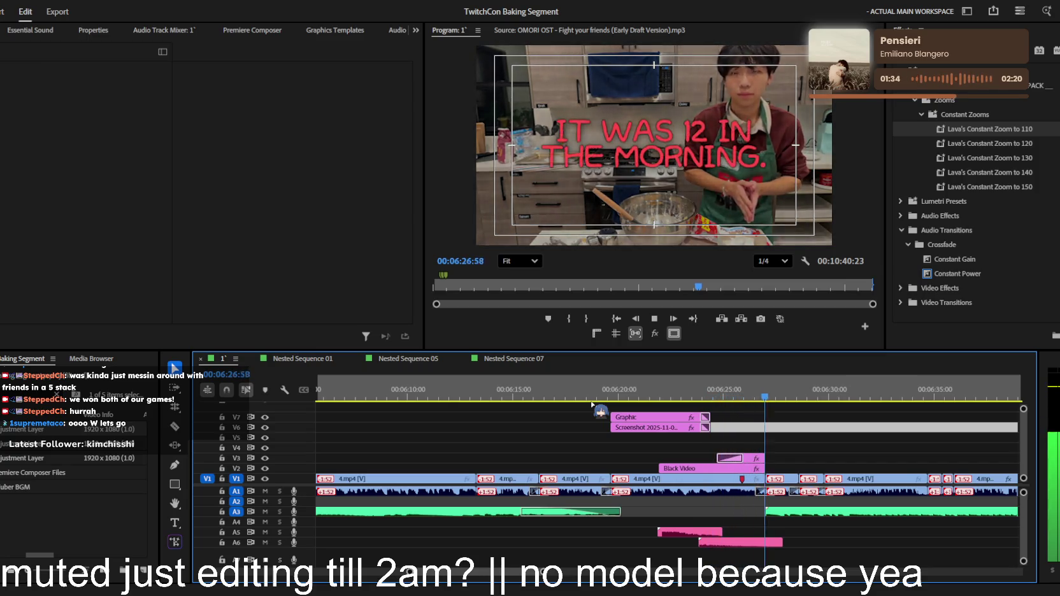
Change the V3 title text to 'IT WAS 2 IN THE MORNING.' and play it back
key(space)
drag(773, 403, 753, 398)
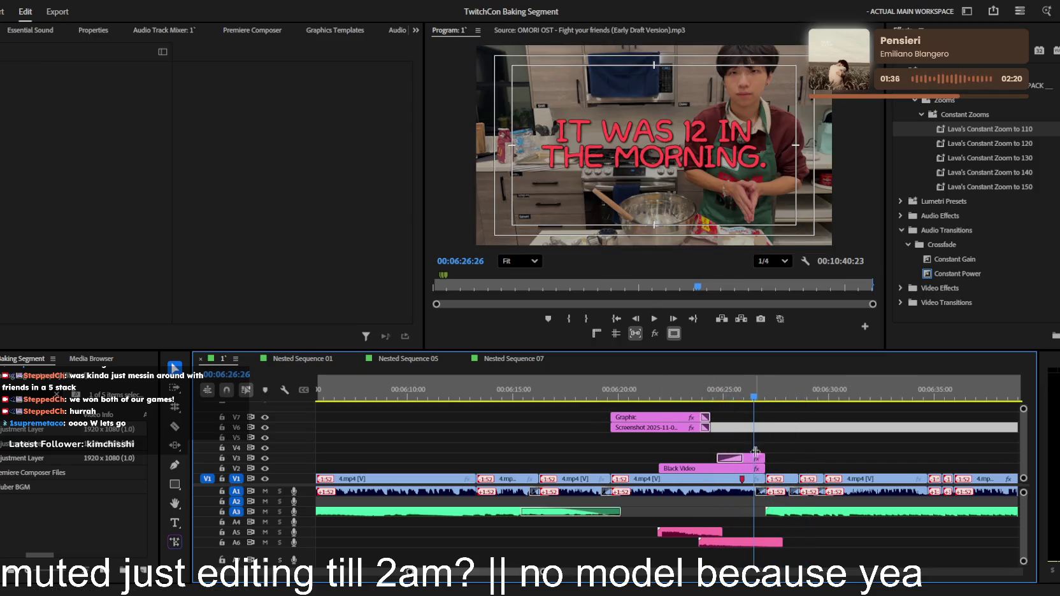
click(752, 458)
click(692, 132)
double_click(693, 131)
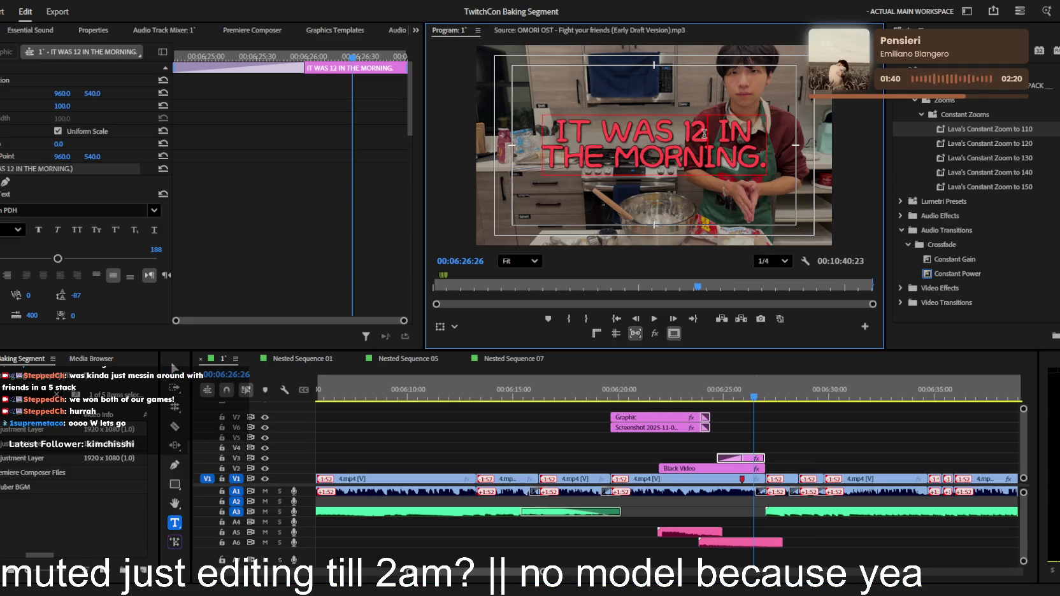
click(838, 449)
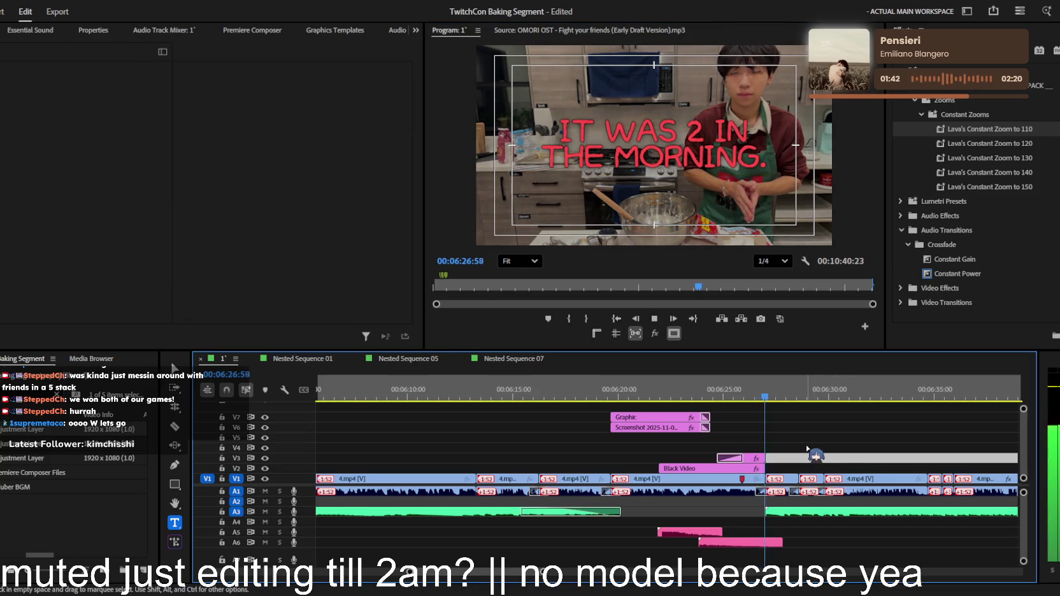
key(space)
scroll(808, 448, down, 1)
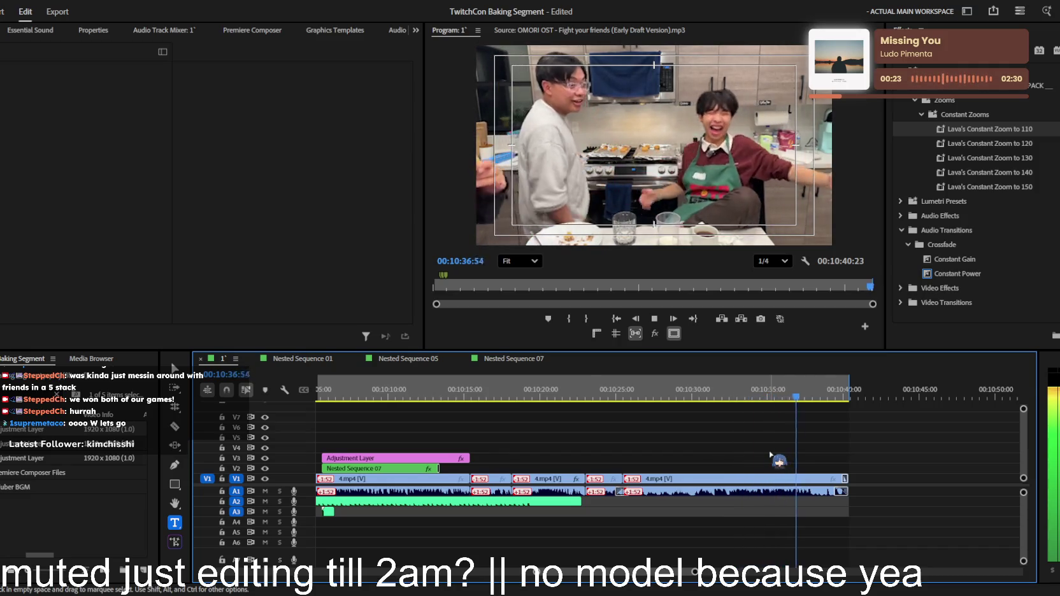
Jump to the end of the sequence at 00:10:40:23 and scroll the timeline view
key(End)
scroll(701, 449, down, 5)
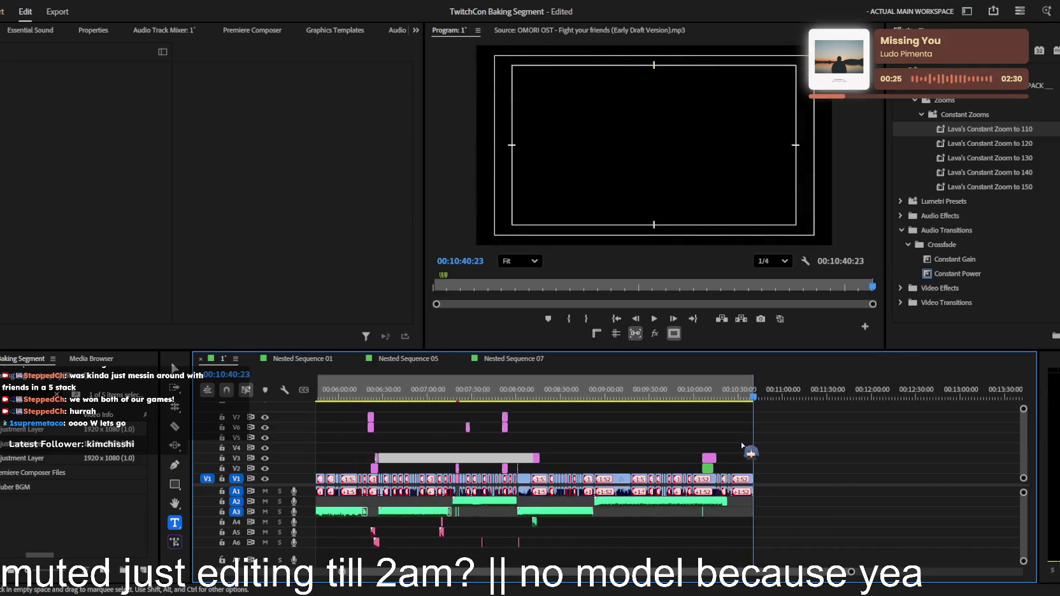
Preview partway into the sequence, return to its first frame, and save the project
click(393, 393)
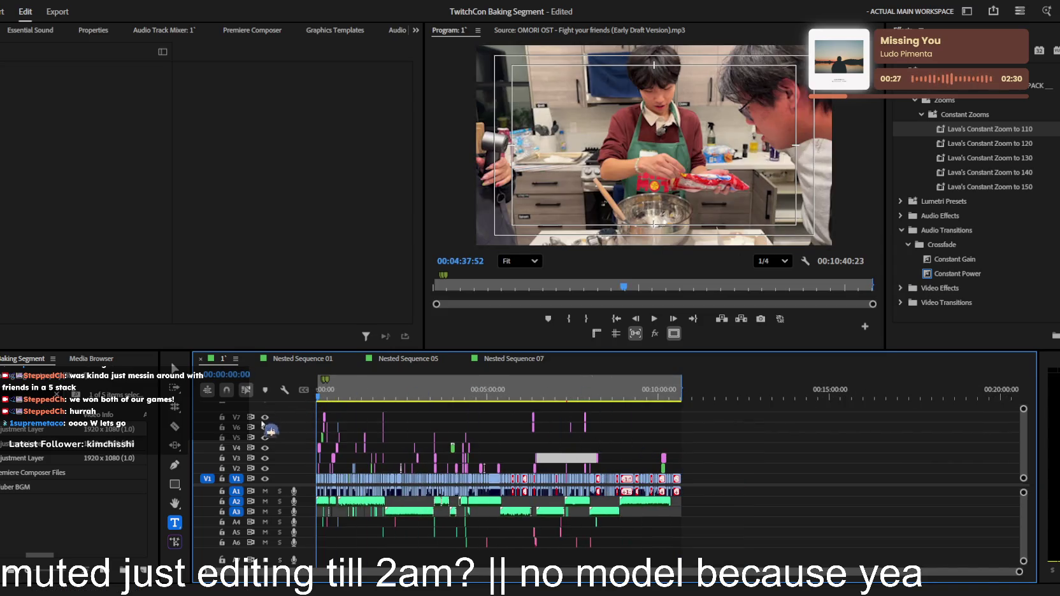
key(Home)
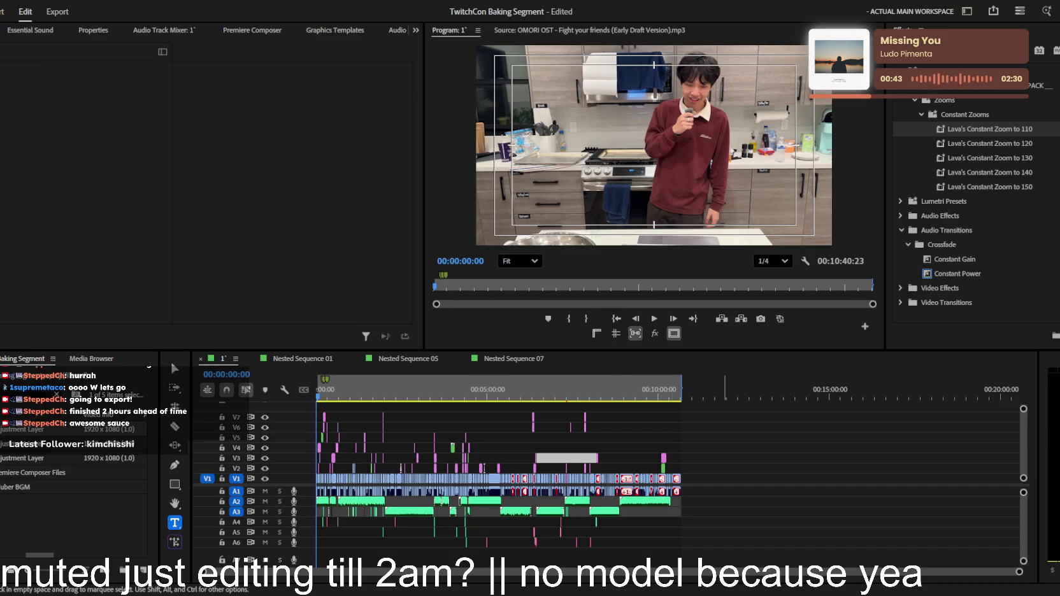
key(ctrl+s)
Maximize the Timeline panel, then restore the full editing workspace around it
scroll(483, 469, up, 3)
scroll(483, 469, up, 3)
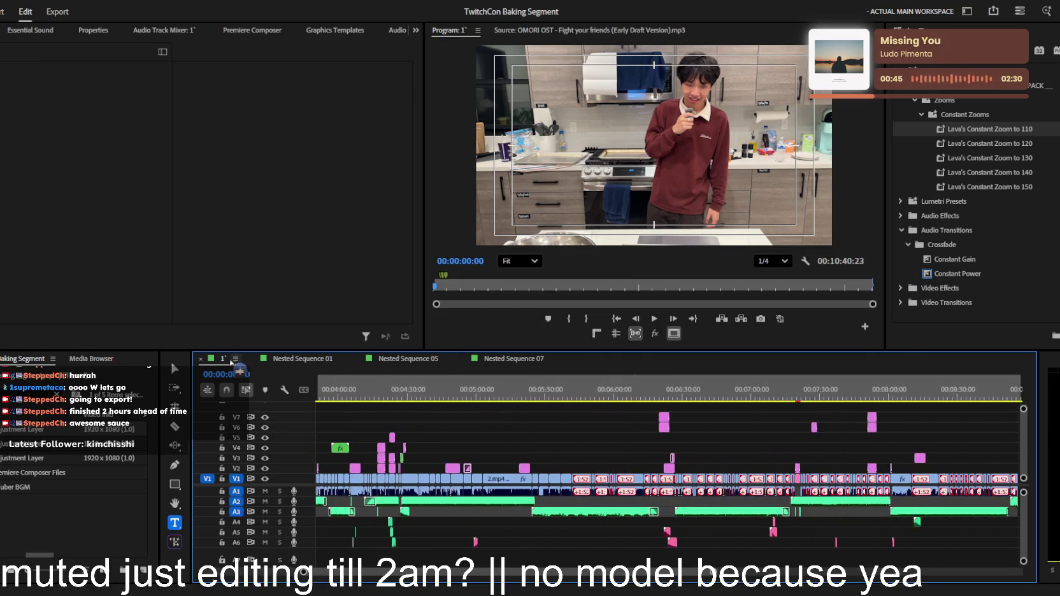
key(grave)
scroll(451, 393, down, 6)
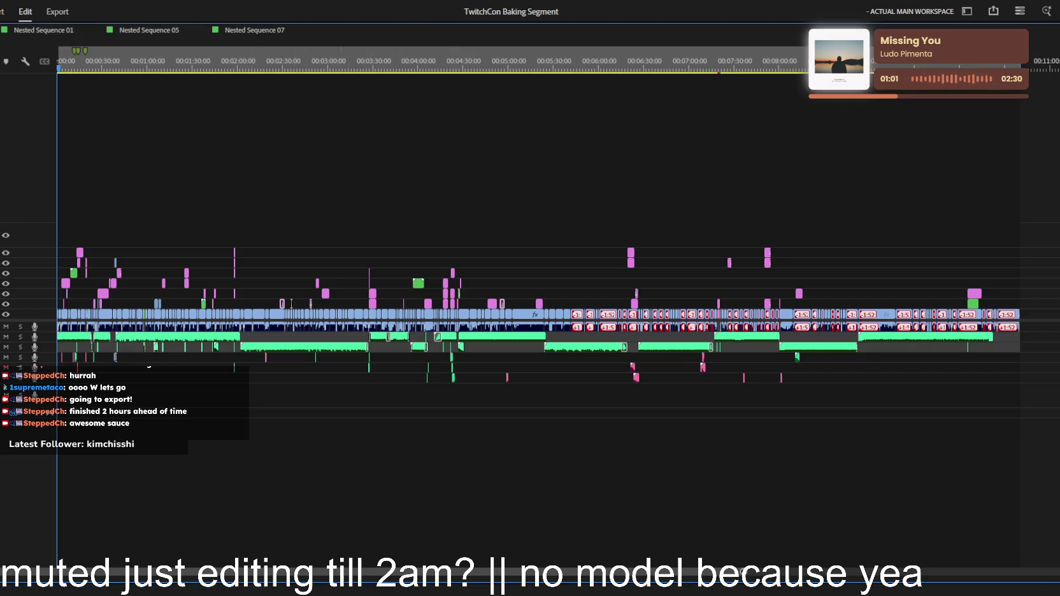
key(grave)
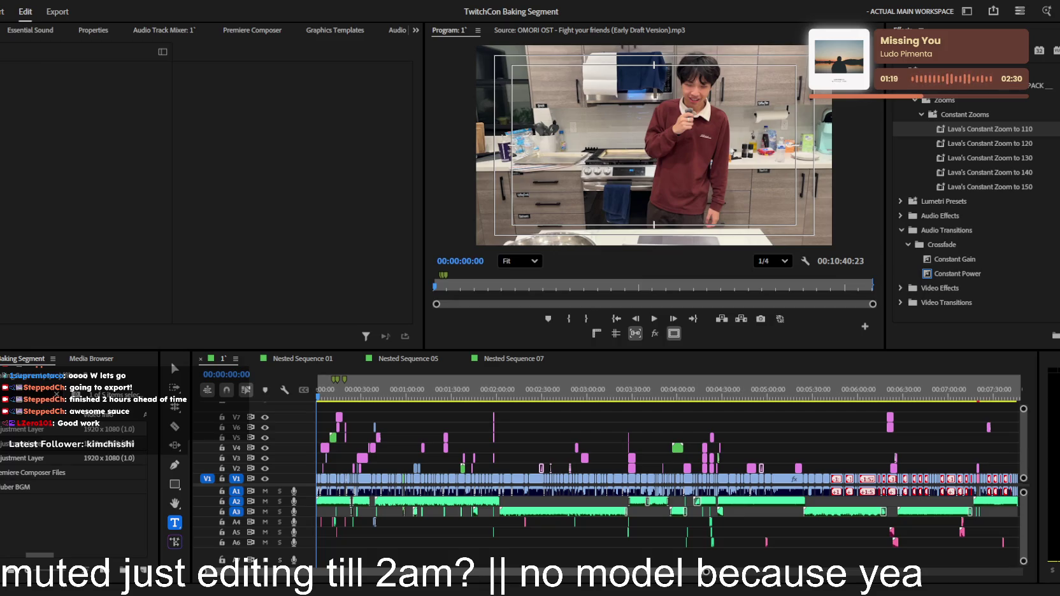
Zoom the timeline out to fit the whole 10:40 sequence and go to the Export page
key(minus)
key(minus)
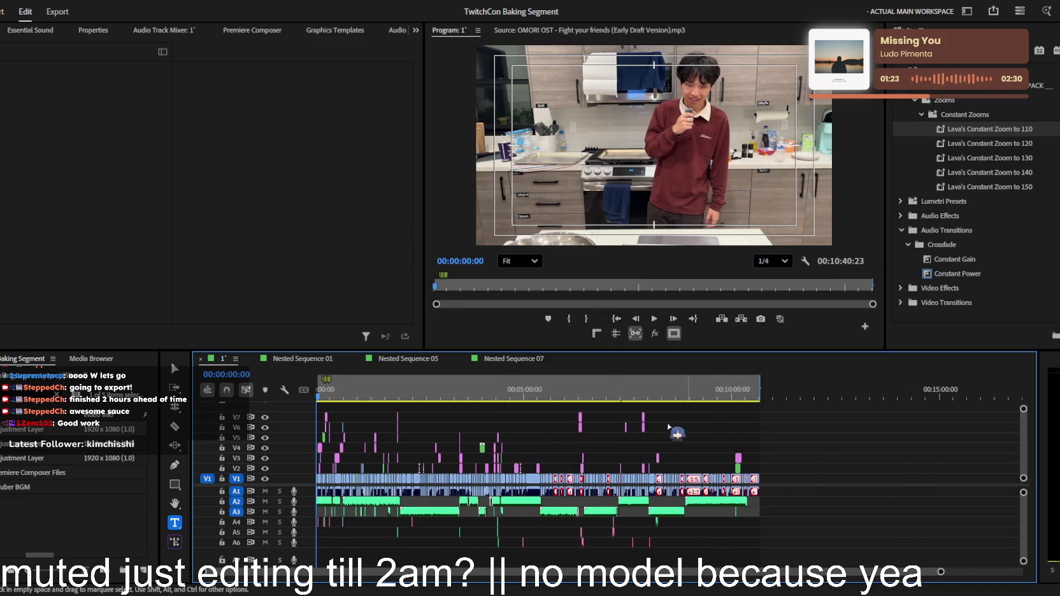
scroll(491, 423, up, 1)
scroll(491, 423, up, 2)
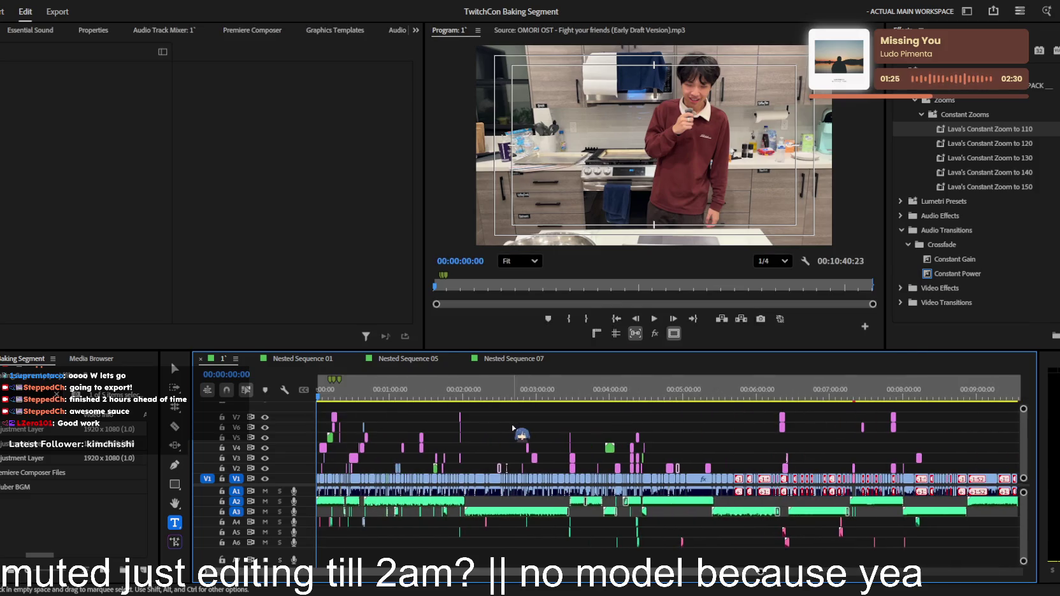
scroll(512, 428, up, 1)
scroll(511, 428, down, 1)
scroll(511, 428, down, 1)
scroll(511, 428, down, 1)
scroll(512, 428, down, 1)
scroll(512, 428, up, 1)
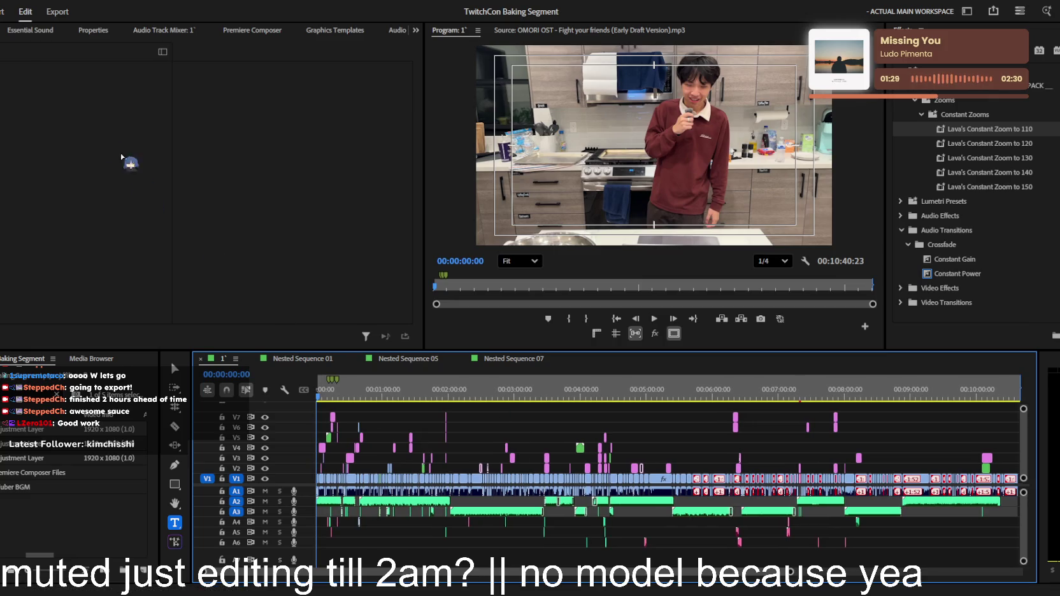
click(56, 13)
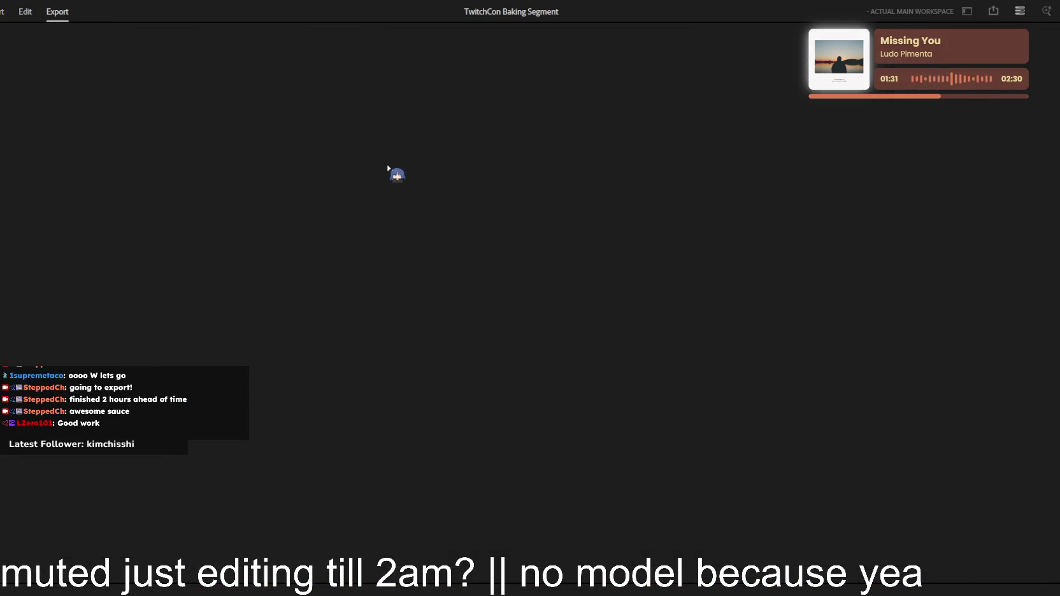
Name the export file TCBakingSegmentDraft1
click(242, 67)
text(tw)
key(BackSpace)
key(BackSpace)
text(twitch conbac)
key(BackSpace)
text(kingsegment)
key(ctrl+a)
text(Tw)
key(BackSpace)
text(C)
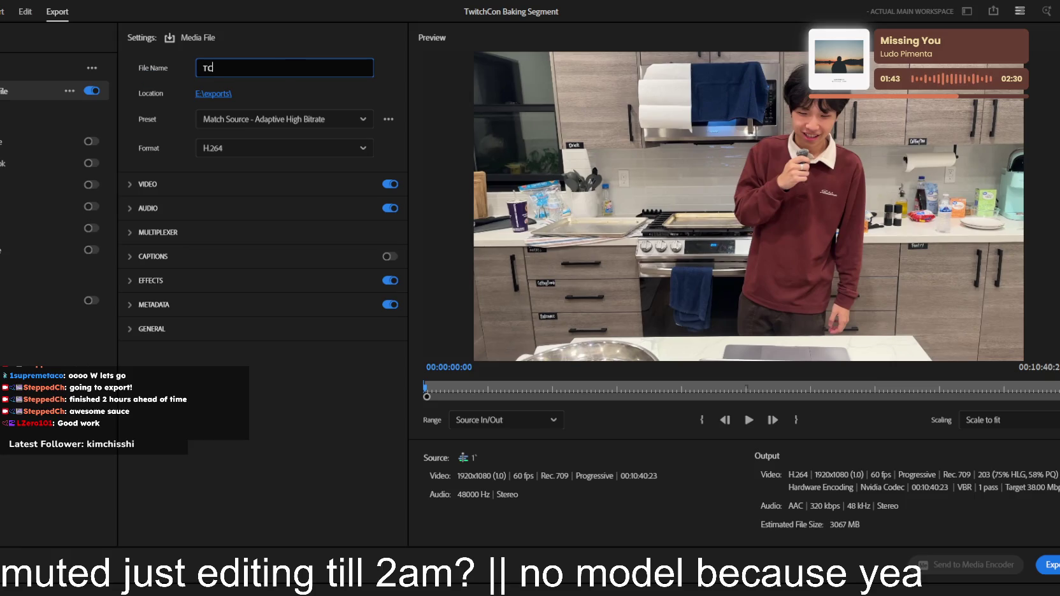
text(BakingSegmentDraft1)
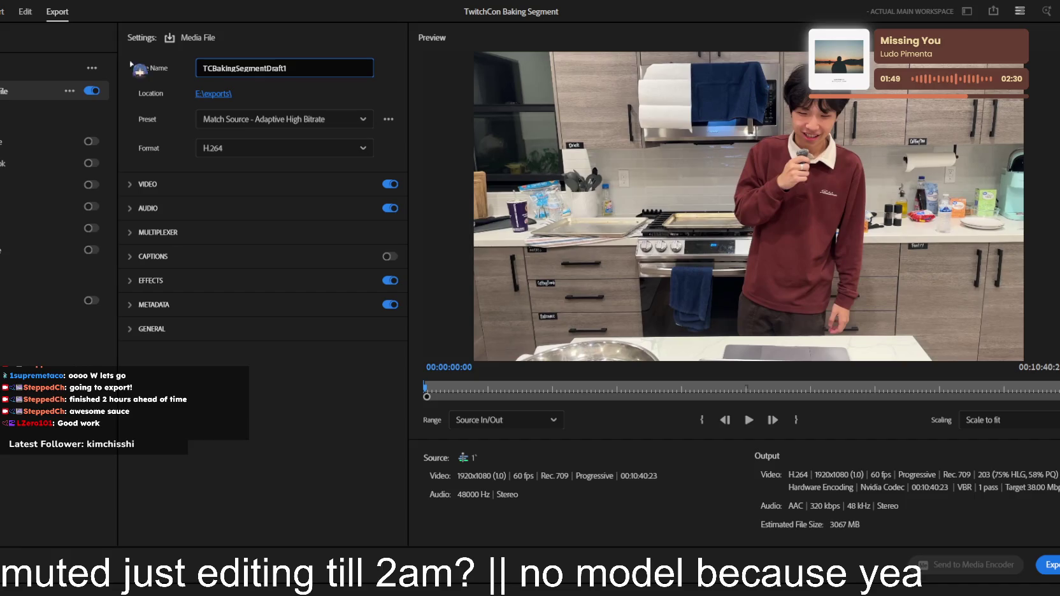
Enable Render at Maximum Depth under Video > More, review bitrate settings, and return to Edit
click(213, 186)
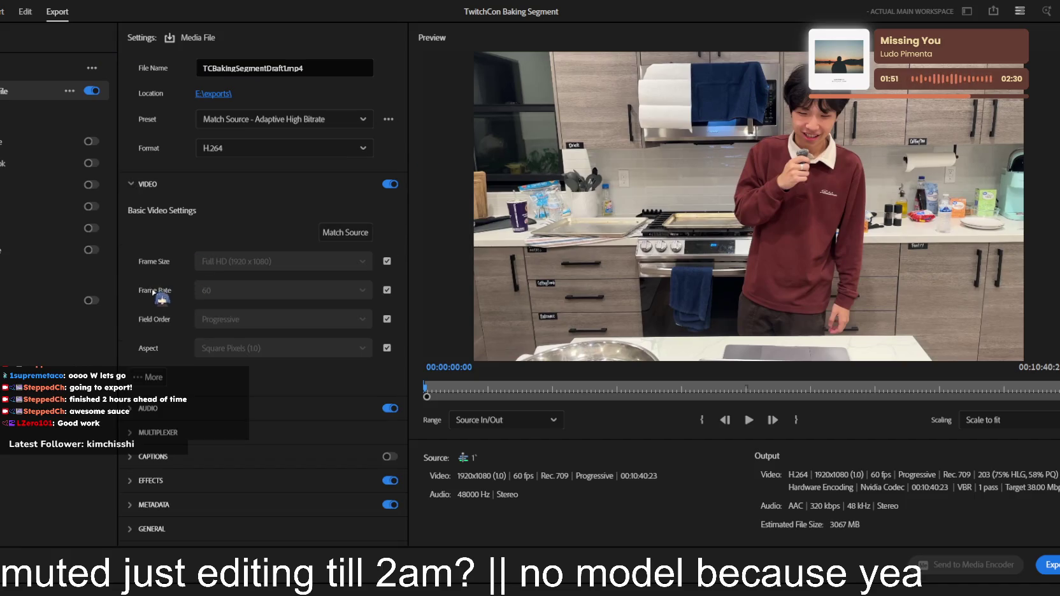
click(157, 377)
click(170, 302)
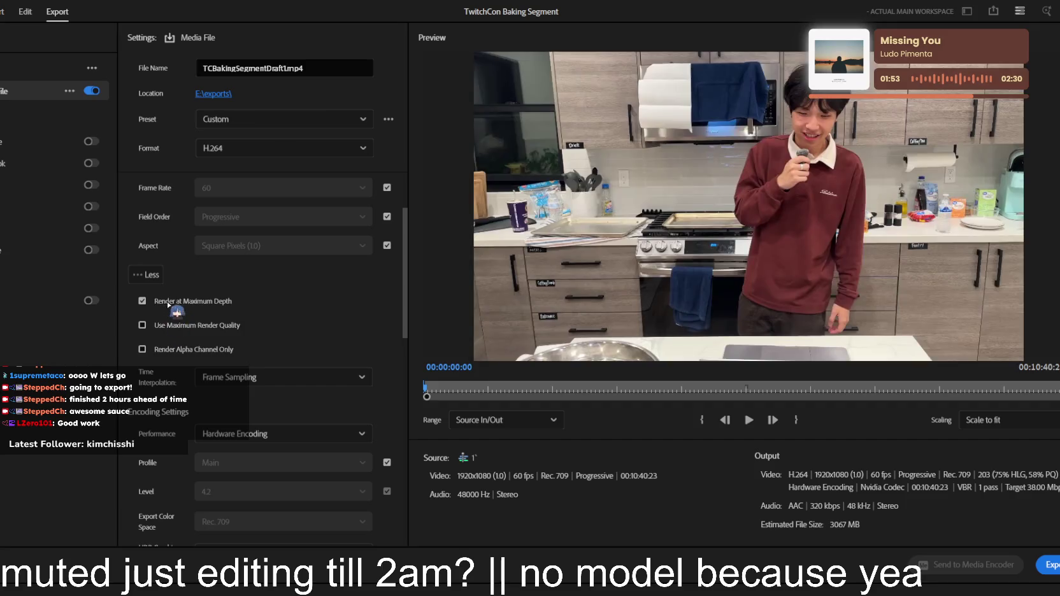
scroll(169, 325, down, 2)
scroll(169, 331, down, 4)
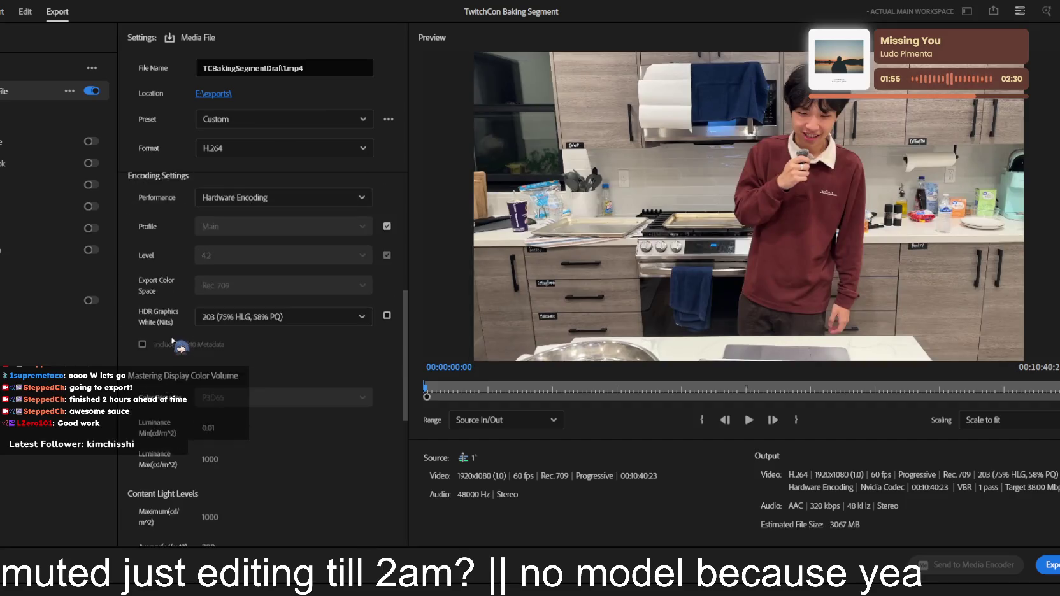
scroll(169, 341, down, 3)
scroll(169, 341, down, 2)
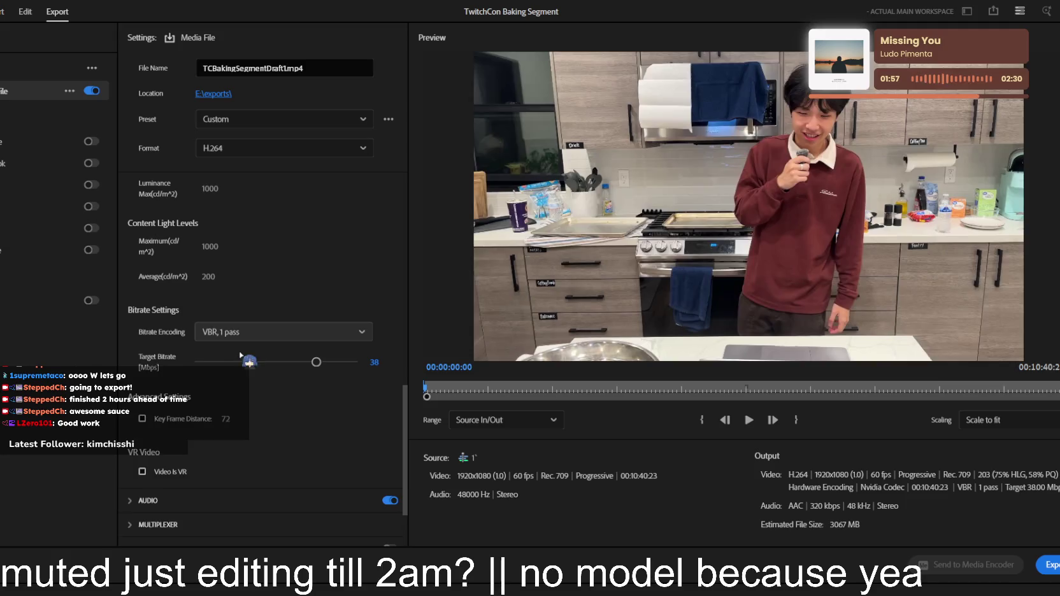
scroll(229, 333, down, 1)
scroll(172, 367, down, 2)
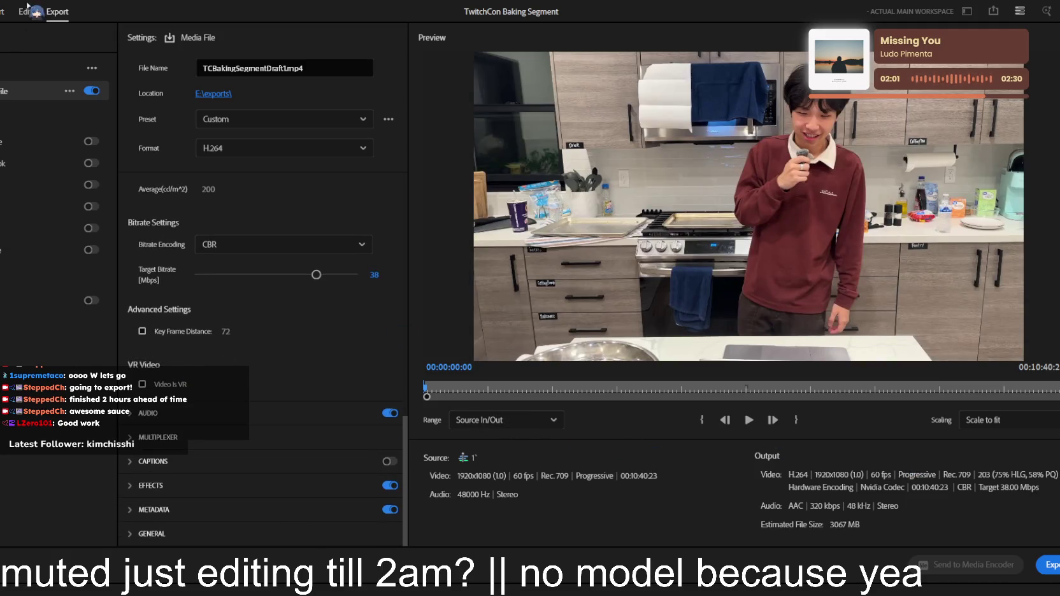
click(26, 8)
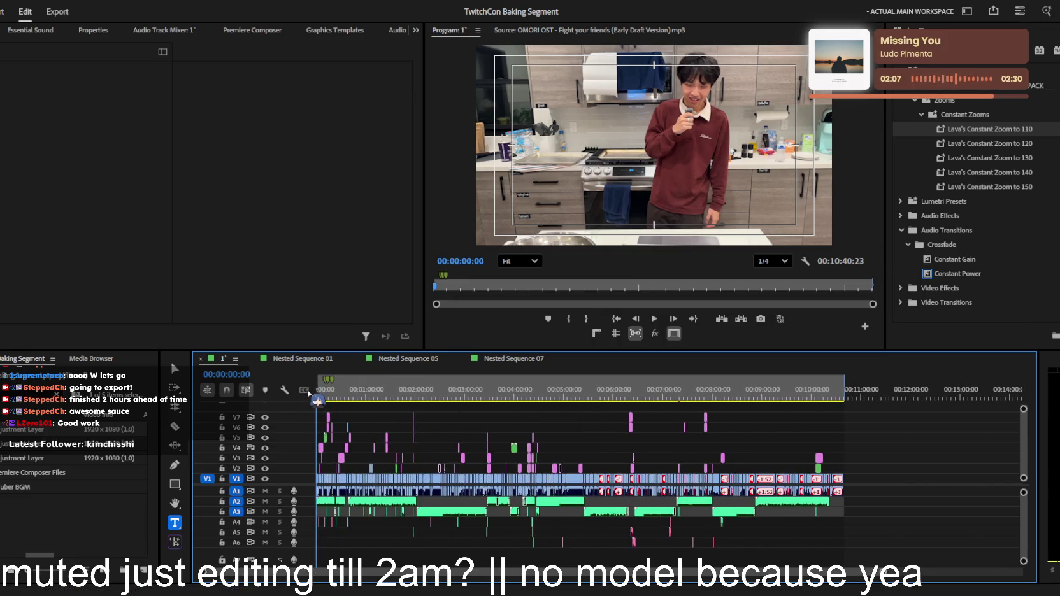
Play back the opening seconds and zoom the timeline in on the first clips
key(space)
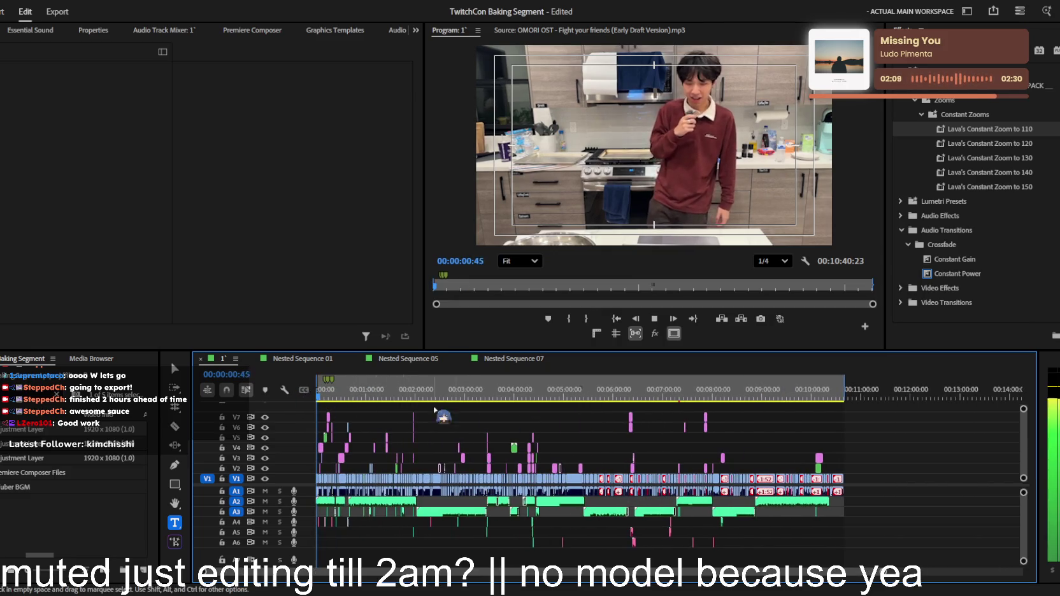
scroll(495, 438, up, 2)
scroll(494, 437, up, 2)
scroll(493, 437, up, 2)
scroll(491, 436, up, 2)
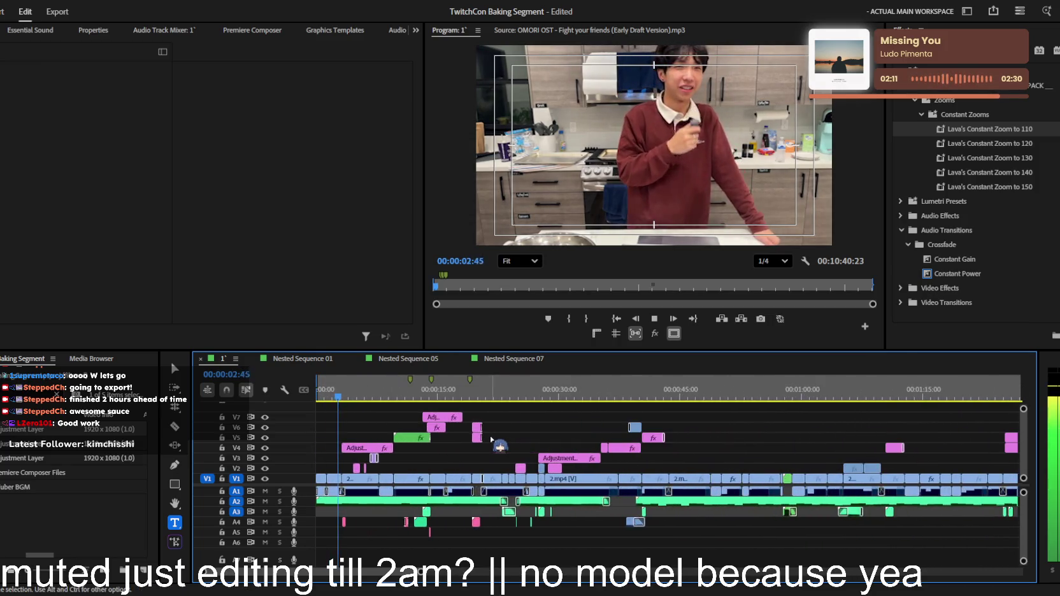
scroll(493, 441, up, 2)
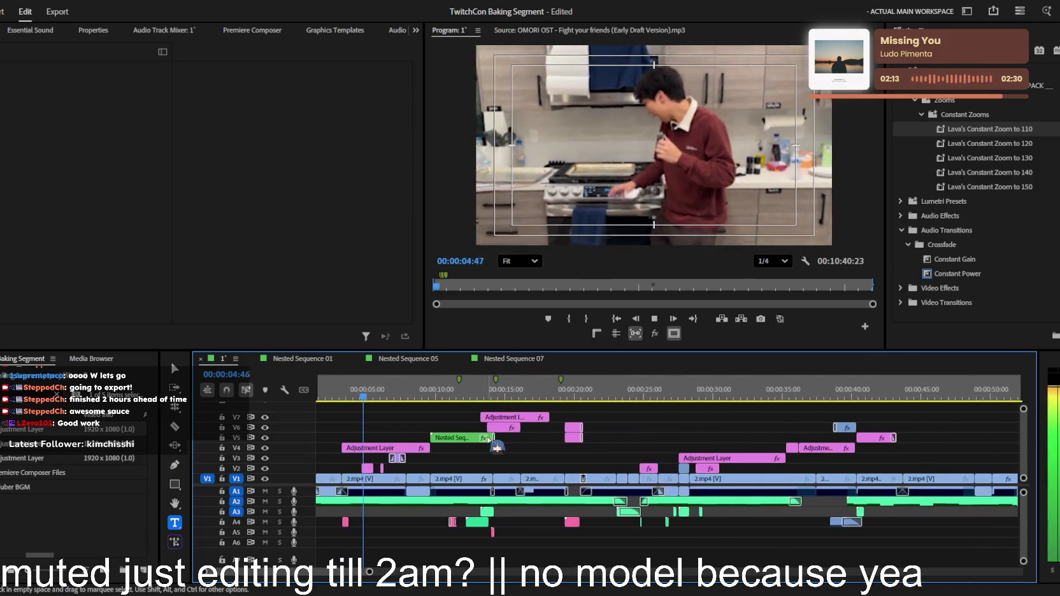
scroll(495, 445, down, 1)
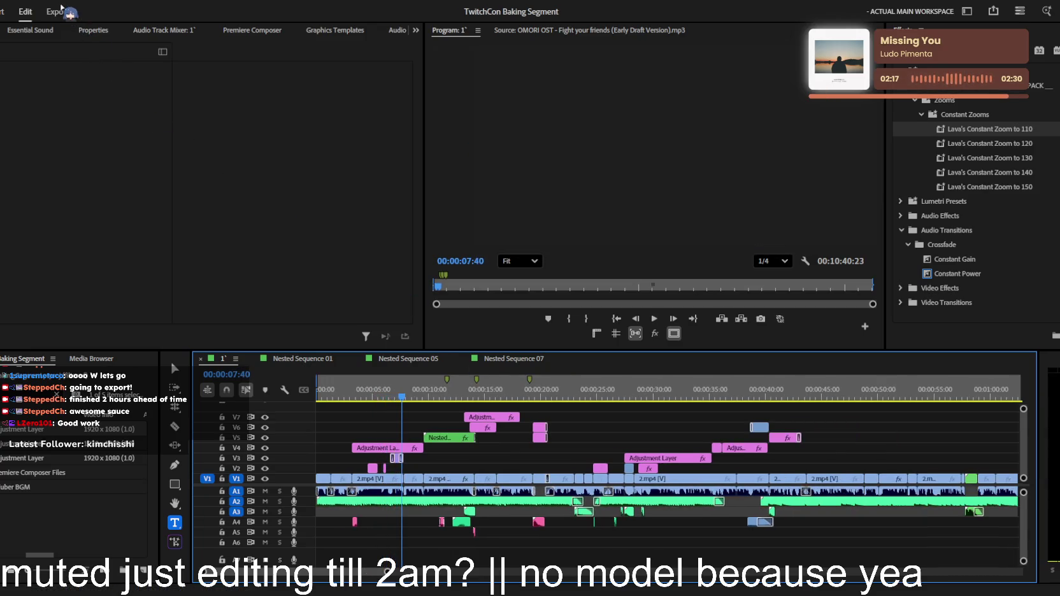
Rename the export file to 'TCBakingSegmentDraft 1' on the Export page
click(58, 12)
double_click(216, 68)
text(TCBakingSegment)
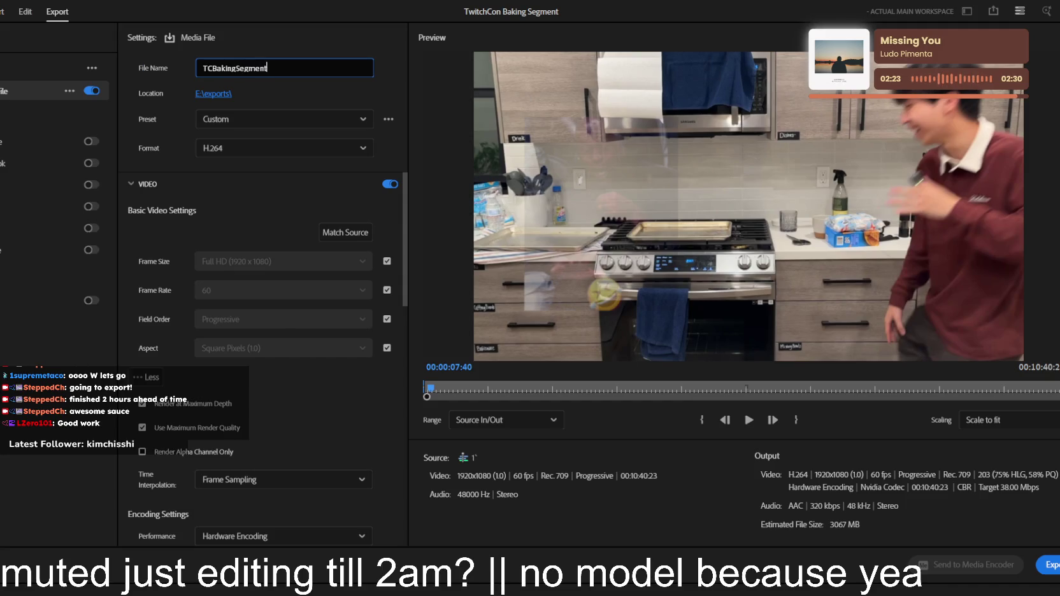
text(Draft )
text(1)
key(Return)
Check the CBR 38 Mbps bitrate settings and start exporting the draft
scroll(194, 203, down, 3)
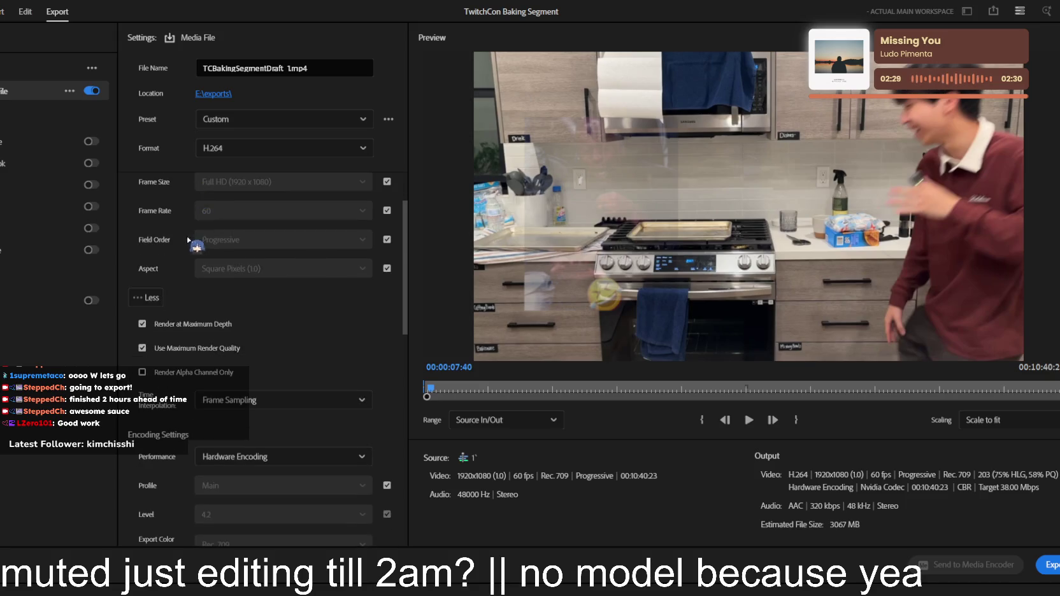
scroll(201, 236, down, 2)
scroll(170, 292, down, 3)
scroll(171, 292, down, 3)
scroll(171, 292, down, 2)
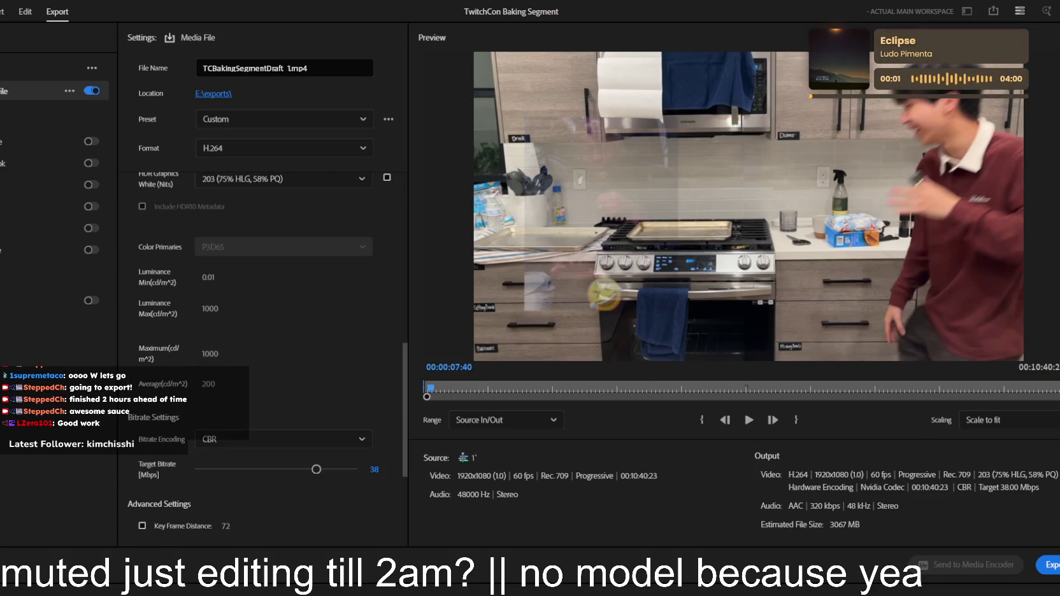
click(1054, 566)
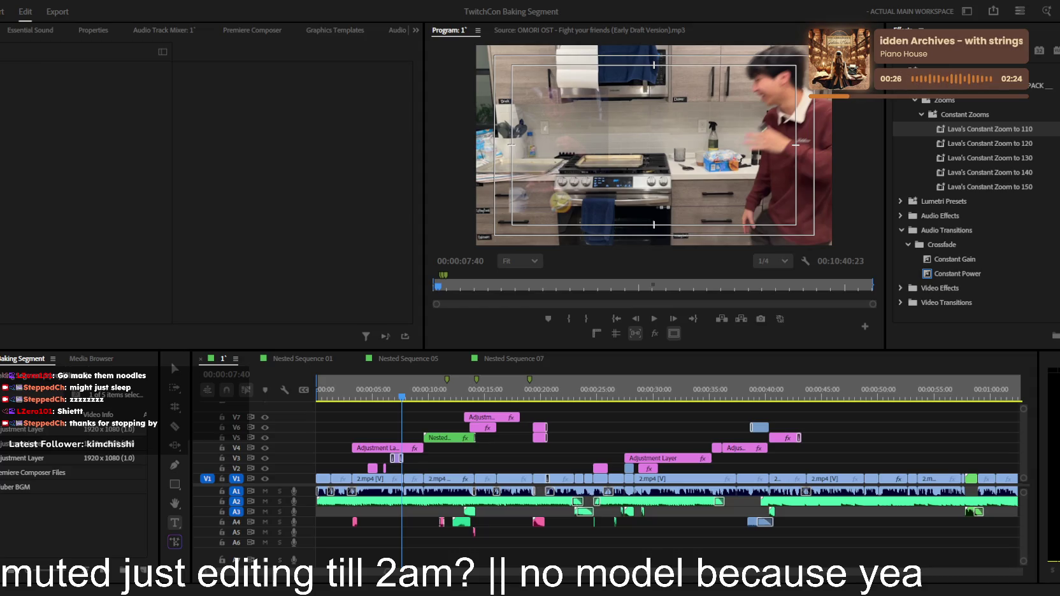
Return to the timeline after the export finishes and zoom it out
key(alt+Tab)
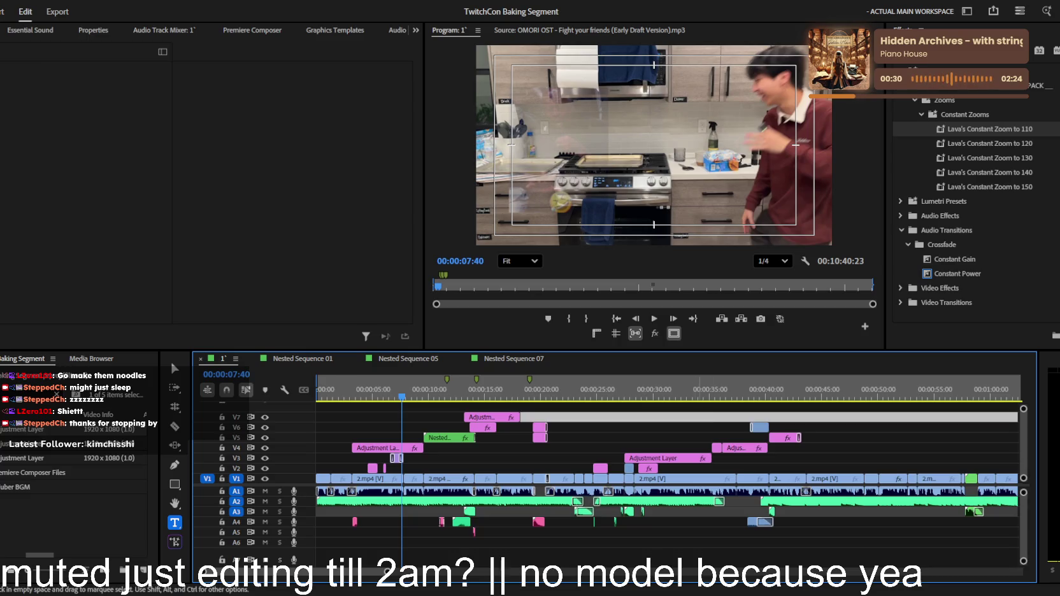
key(minus)
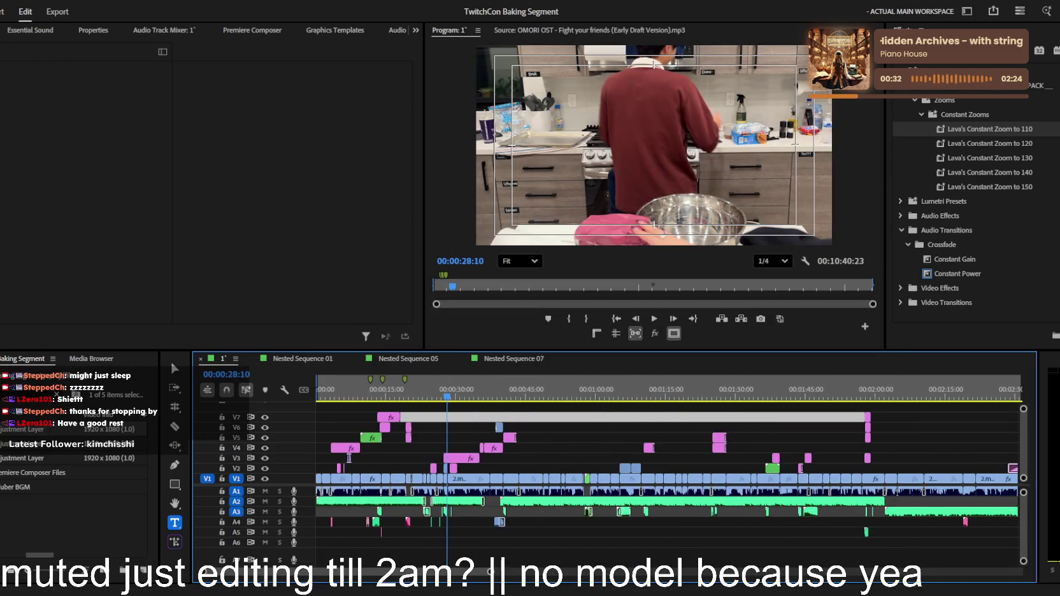